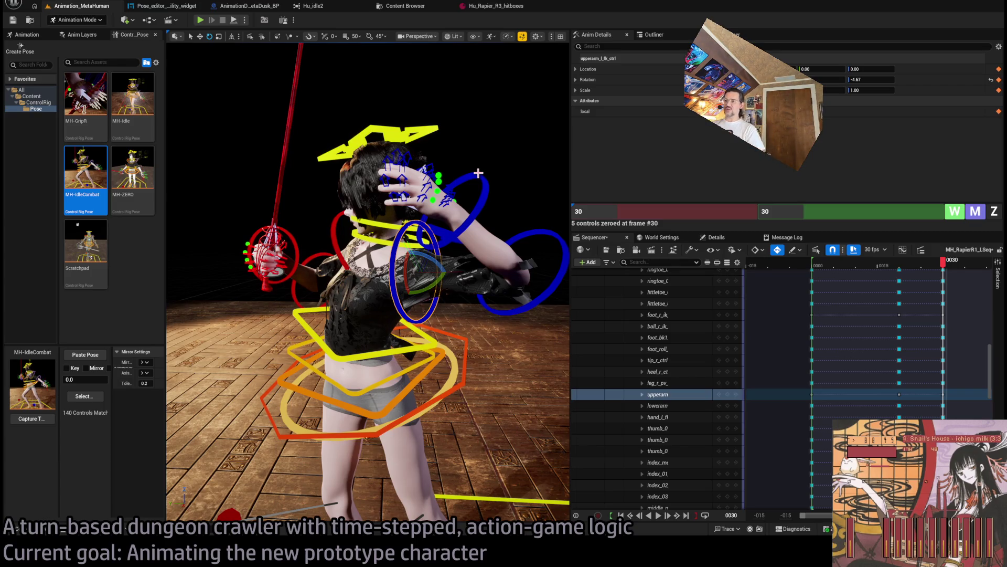
Zero the rotation of the right upper arm, forearm and hand FK controls at frame 30.
mouse_move(495, 326)
mouse_down()
mouse_move(567, 342)
mouse_move(174, 50)
mouse_move(200, 53)
mouse_move(179, 55)
mouse_move(182, 68)
mouse_move(397, 423)
mouse_move(353, 412)
mouse_move(298, 232)
mouse_move(358, 212)
mouse_move(254, 105)
mouse_move(366, 338)
mouse_up()
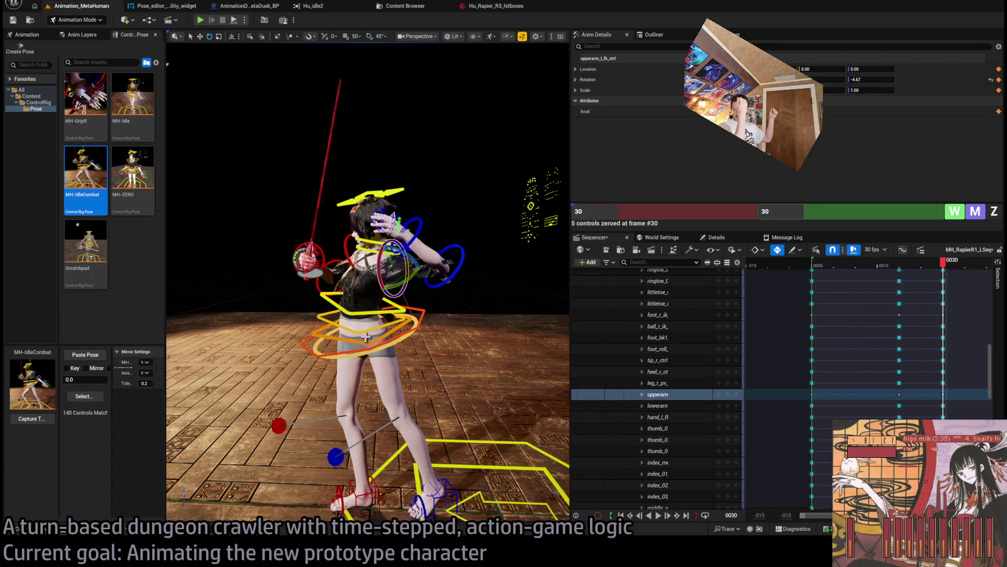
mouse_move(334, 373)
mouse_down()
mouse_move(445, 185)
mouse_move(398, 221)
mouse_move(357, 231)
mouse_up()
ctrl+click(317, 243)
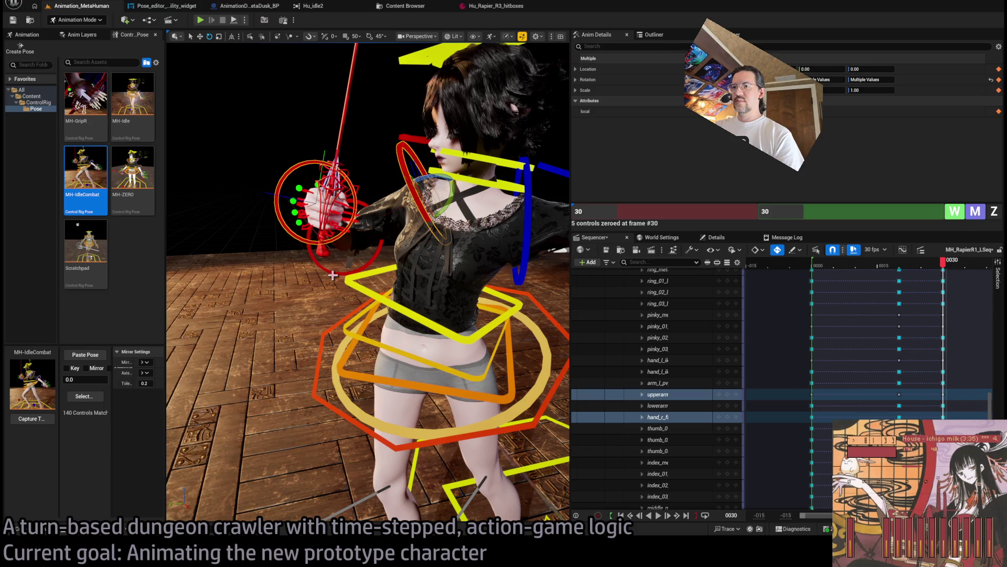
ctrl+click(333, 275)
click(954, 213)
Rotate the right hand control to -73.26 so the rapier blade tilts upward.
mouse_move(383, 326)
mouse_down()
mouse_move(364, 329)
mouse_move(371, 317)
mouse_move(354, 314)
mouse_move(356, 286)
mouse_move(417, 263)
mouse_move(391, 294)
mouse_move(427, 301)
mouse_move(340, 292)
mouse_up()
click(363, 321)
click(355, 286)
click(456, 304)
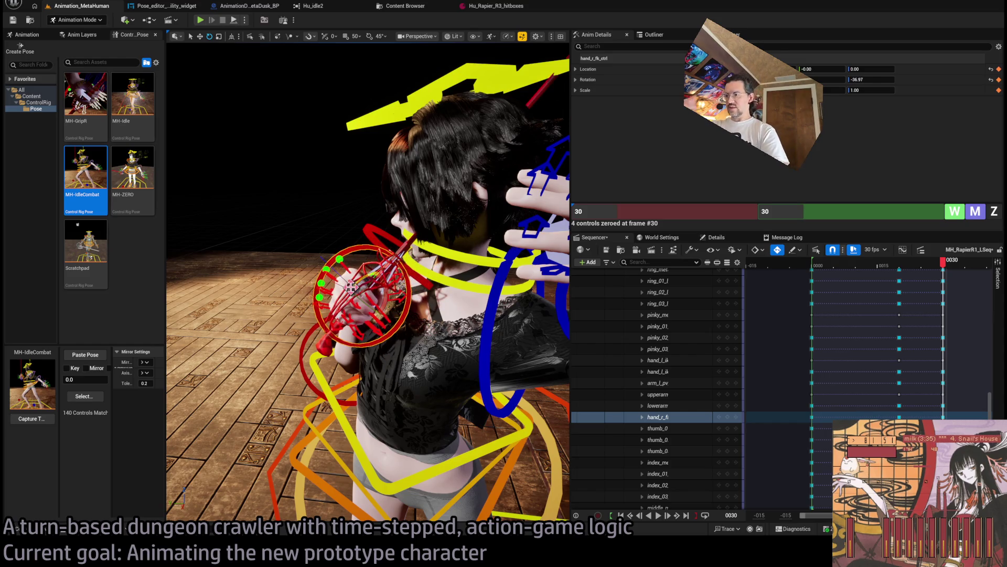
mouse_move(350, 286)
mouse_down()
mouse_move(342, 259)
mouse_move(377, 283)
mouse_move(462, 211)
mouse_move(402, 244)
mouse_move(499, 233)
mouse_move(406, 311)
mouse_up()
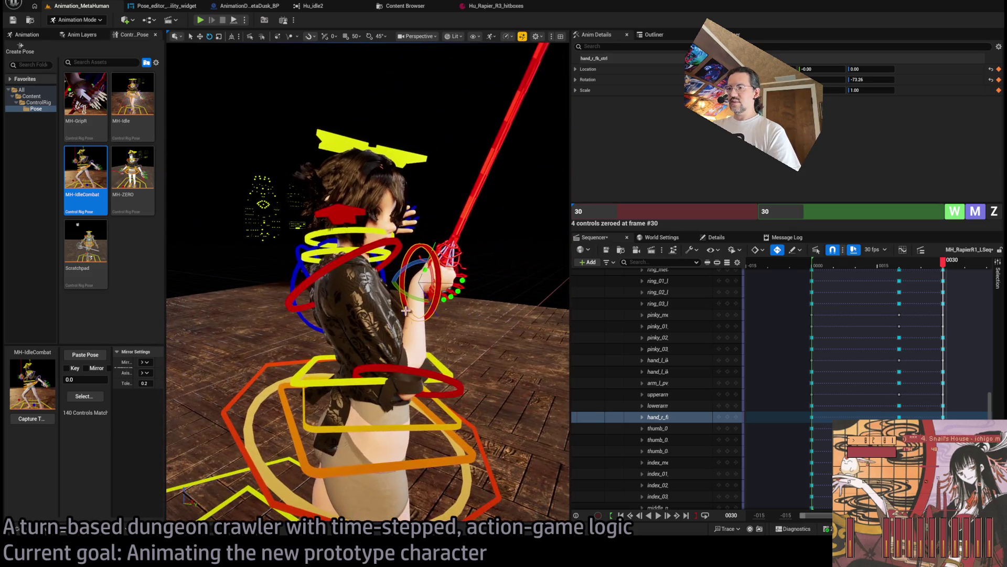
Rotate the right upper arm about 20 degrees and bend the forearm to swing the rapier left.
click(391, 246)
drag(359, 276, 328, 257)
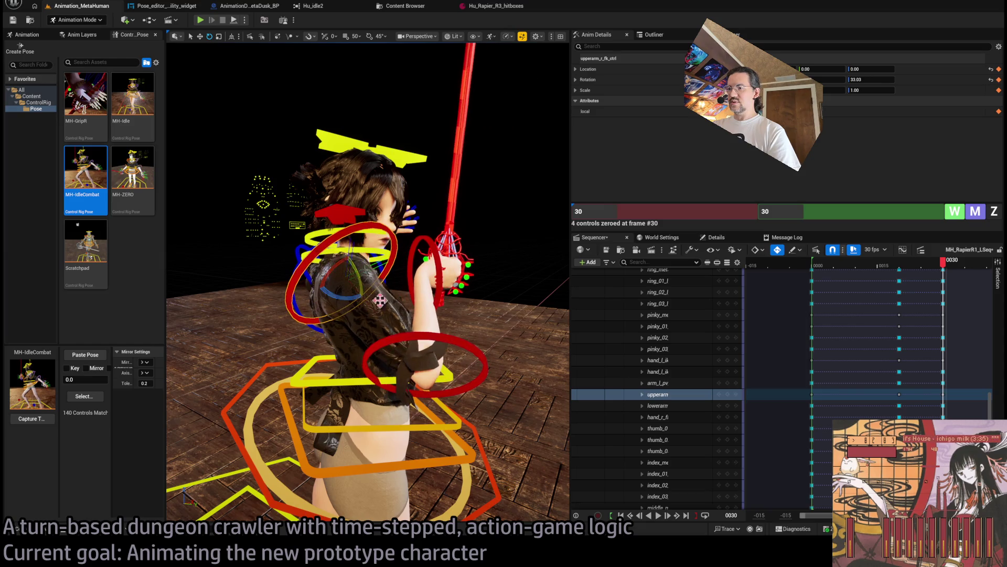
click(454, 341)
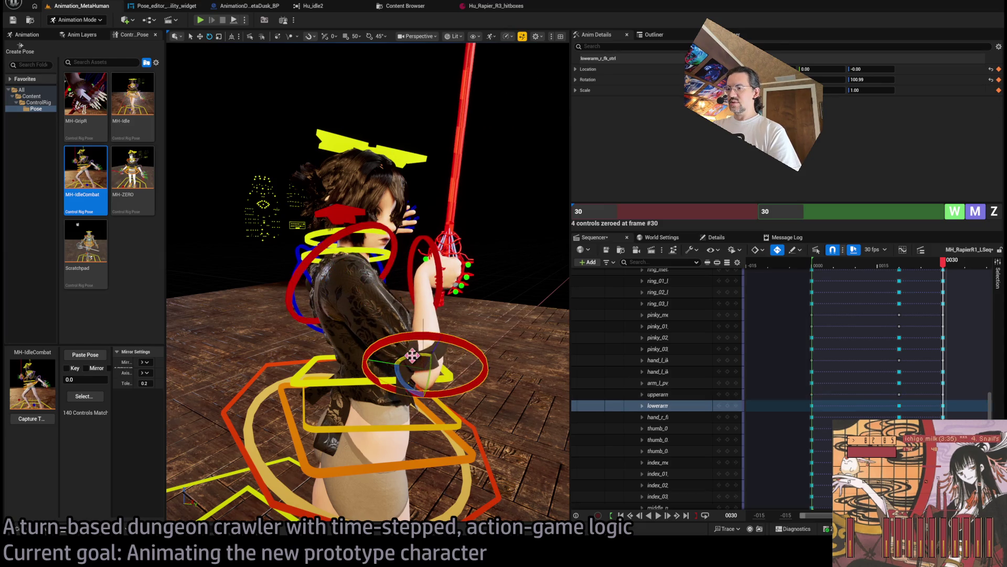
drag(400, 379, 412, 367)
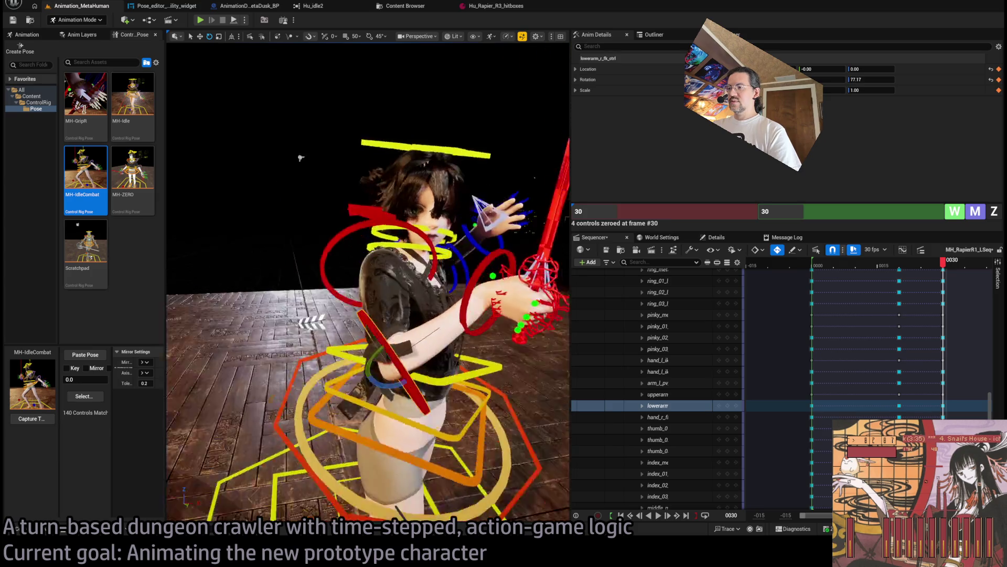
mouse_move(499, 160)
mouse_down()
mouse_move(462, 156)
mouse_move(499, 160)
mouse_up()
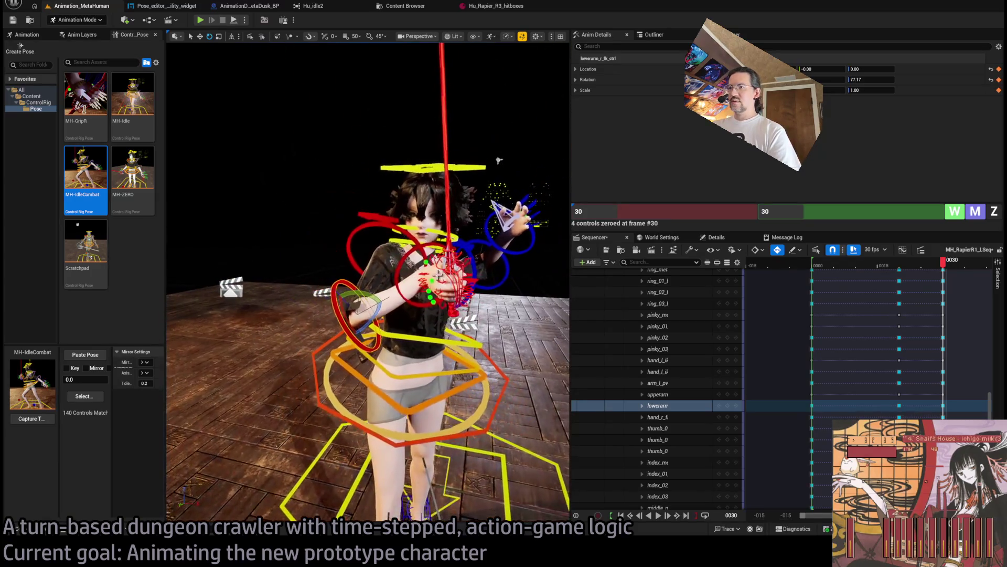
click(360, 229)
drag(395, 240, 362, 243)
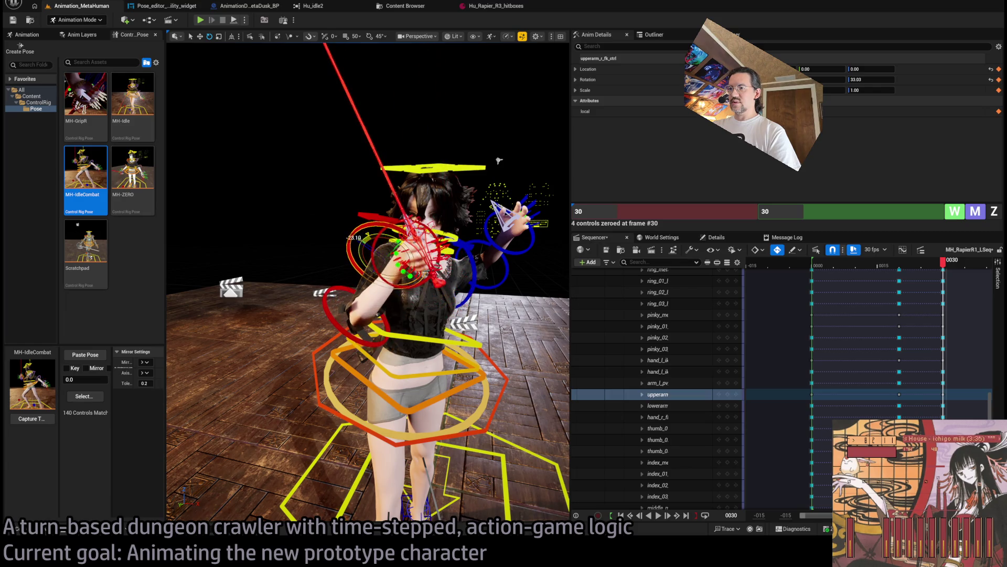
click(336, 315)
mouse_move(326, 297)
mouse_down()
mouse_move(378, 278)
mouse_move(336, 297)
mouse_up()
Raise, then lower the right forearm and tilt the hand so the rapier points upper left.
drag(301, 346, 294, 347)
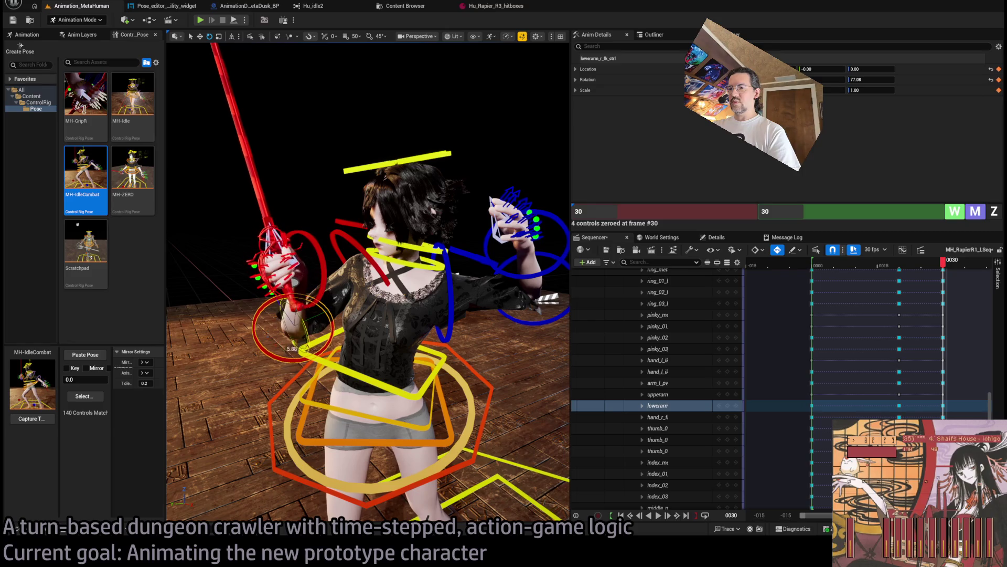
mouse_move(284, 313)
mouse_down()
mouse_move(280, 348)
mouse_move(322, 293)
mouse_move(351, 288)
mouse_move(346, 279)
mouse_move(353, 292)
mouse_move(407, 289)
mouse_up()
click(322, 292)
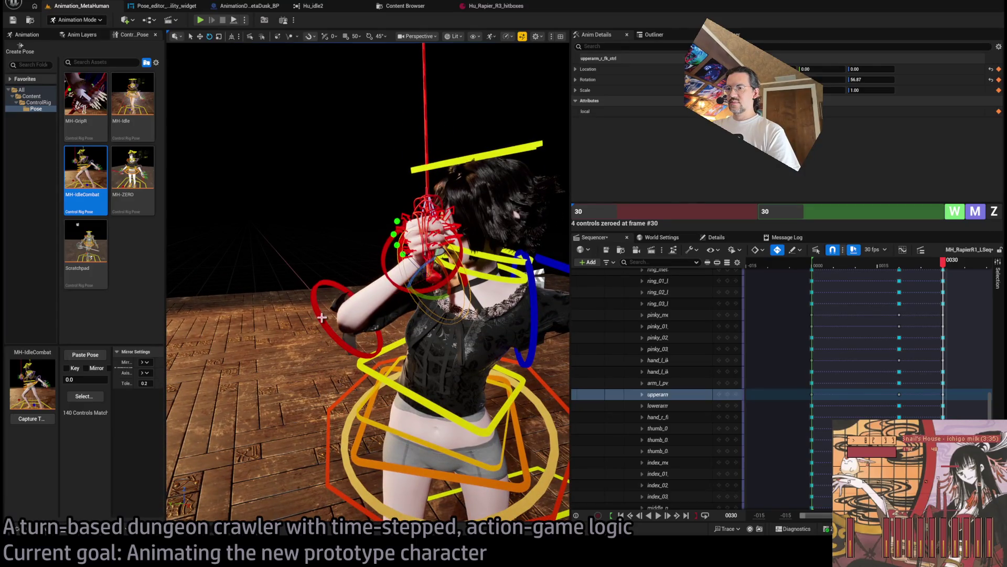
click(330, 334)
drag(336, 318, 335, 337)
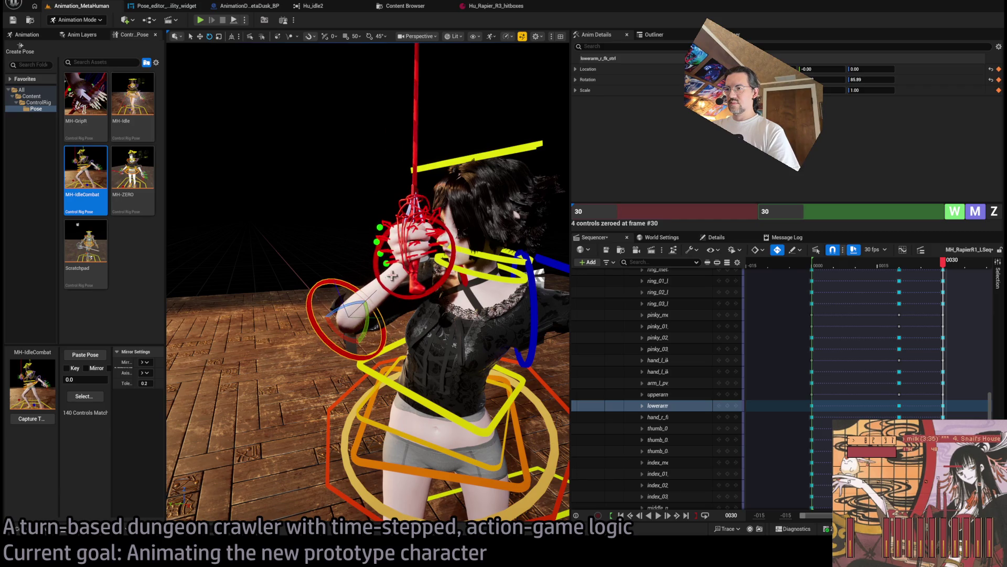
click(408, 285)
mouse_move(426, 273)
mouse_down()
mouse_move(404, 252)
mouse_move(399, 262)
mouse_up()
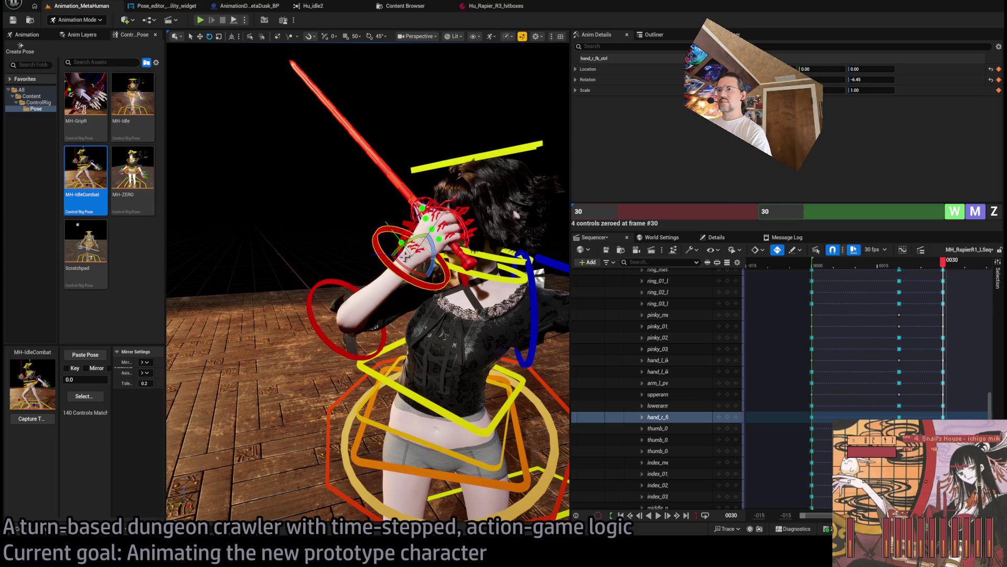
Swing the right forearm left and rotate the right hand to 6.46, holding the rapier by the head.
click(331, 339)
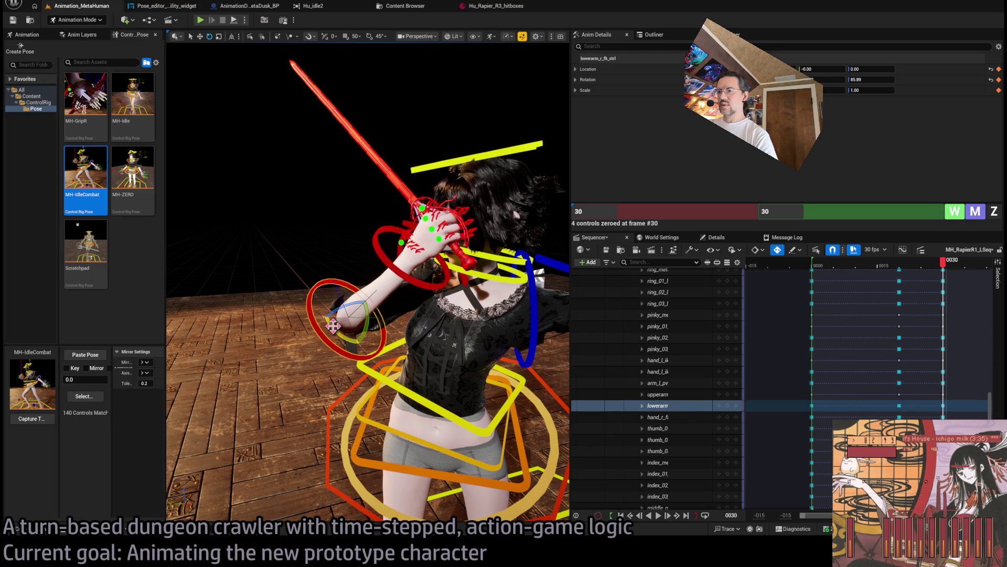
drag(335, 326, 337, 292)
click(400, 301)
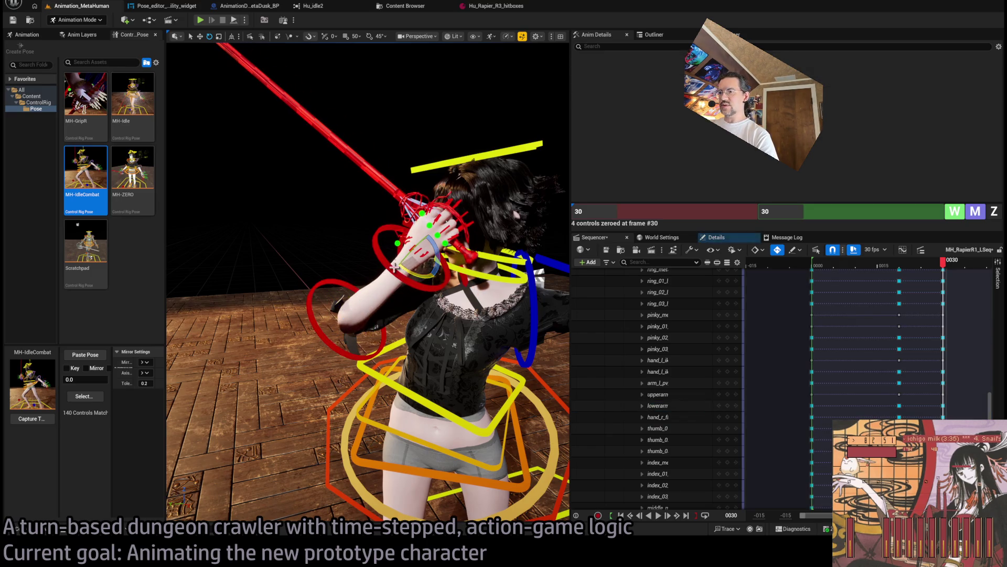
click(392, 282)
drag(411, 272, 406, 262)
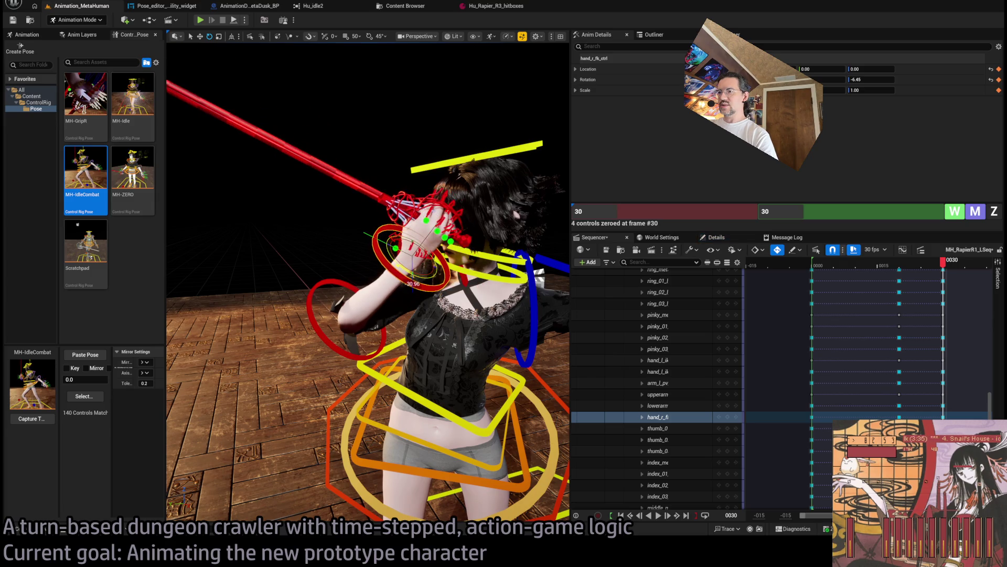
mouse_move(404, 221)
mouse_down()
mouse_move(401, 141)
mouse_move(330, 110)
mouse_move(333, 126)
mouse_move(346, 118)
mouse_move(334, 117)
mouse_move(470, 183)
mouse_move(430, 205)
mouse_move(414, 231)
mouse_move(379, 242)
mouse_move(298, 236)
mouse_up()
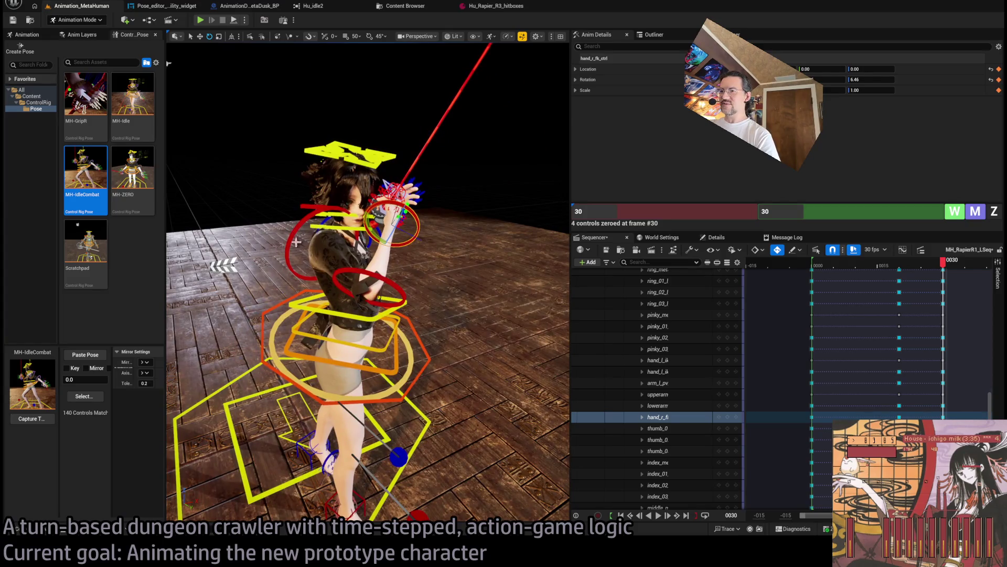
Zero the right forearm rotation, bend it to about 19 degrees, then raise it toward the head.
click(340, 253)
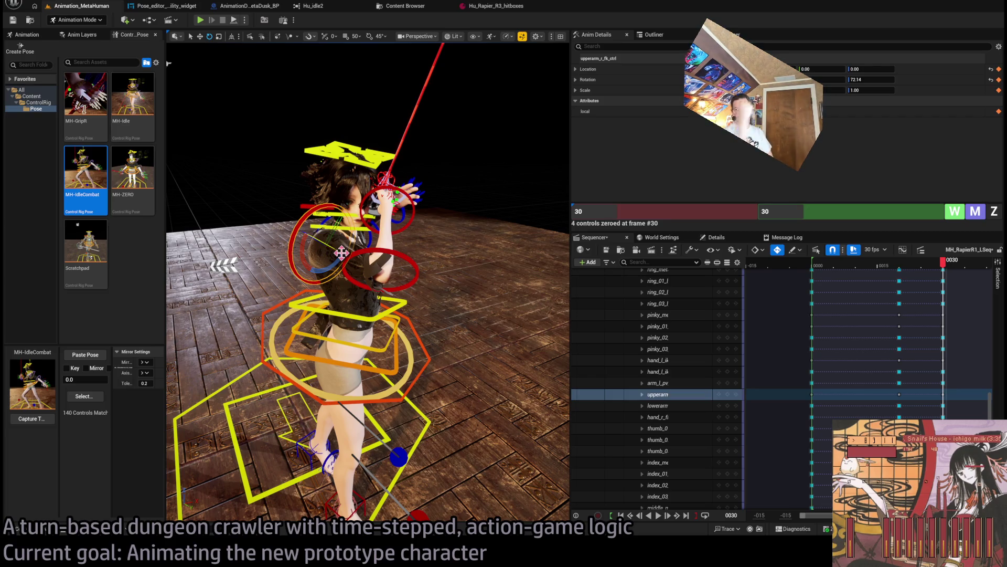
mouse_move(318, 266)
mouse_down()
mouse_move(258, 239)
mouse_move(282, 237)
mouse_move(249, 177)
mouse_move(283, 200)
mouse_move(274, 186)
mouse_up()
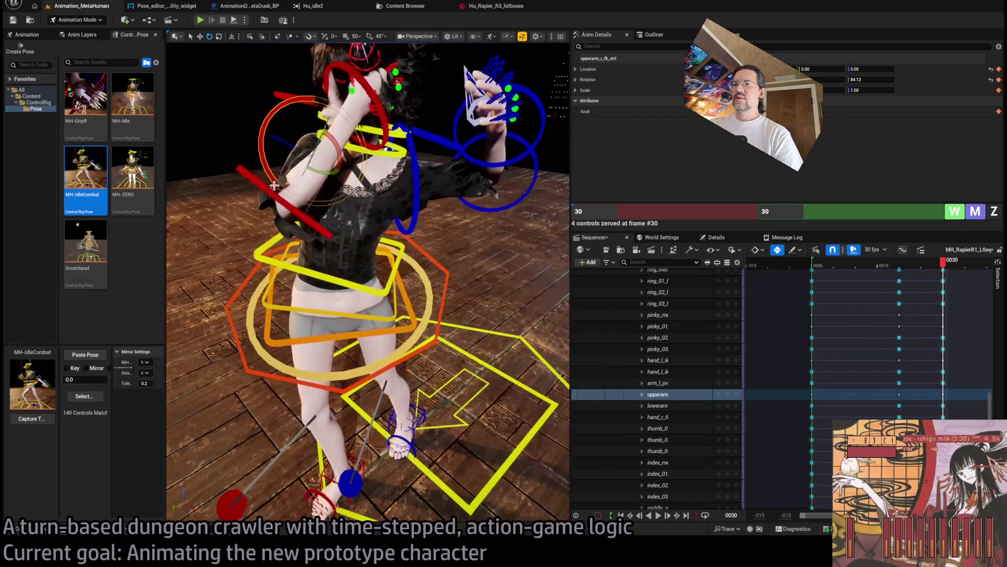
click(297, 192)
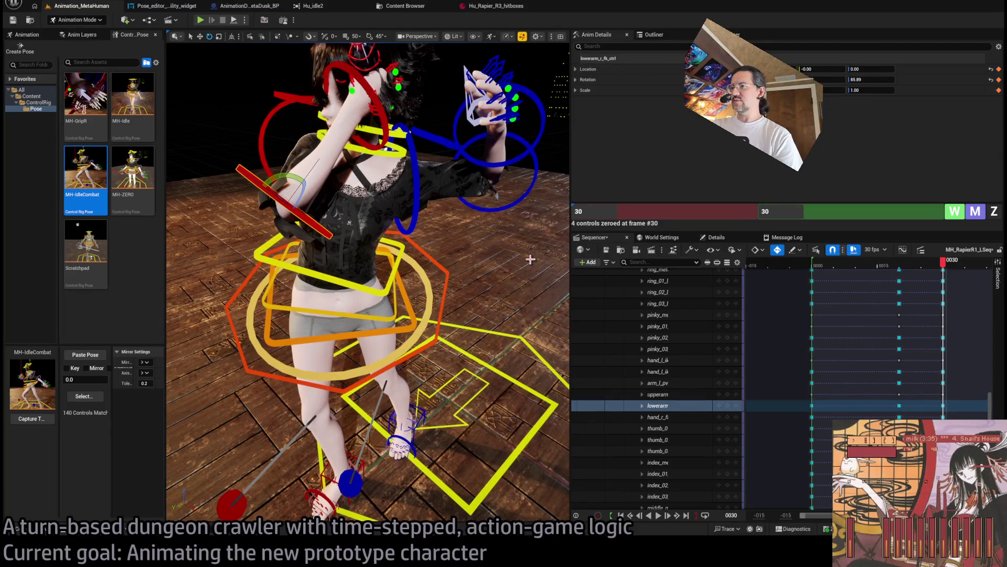
click(994, 211)
mouse_move(315, 263)
mouse_down()
mouse_move(273, 252)
mouse_move(297, 278)
mouse_up()
drag(367, 262, 346, 226)
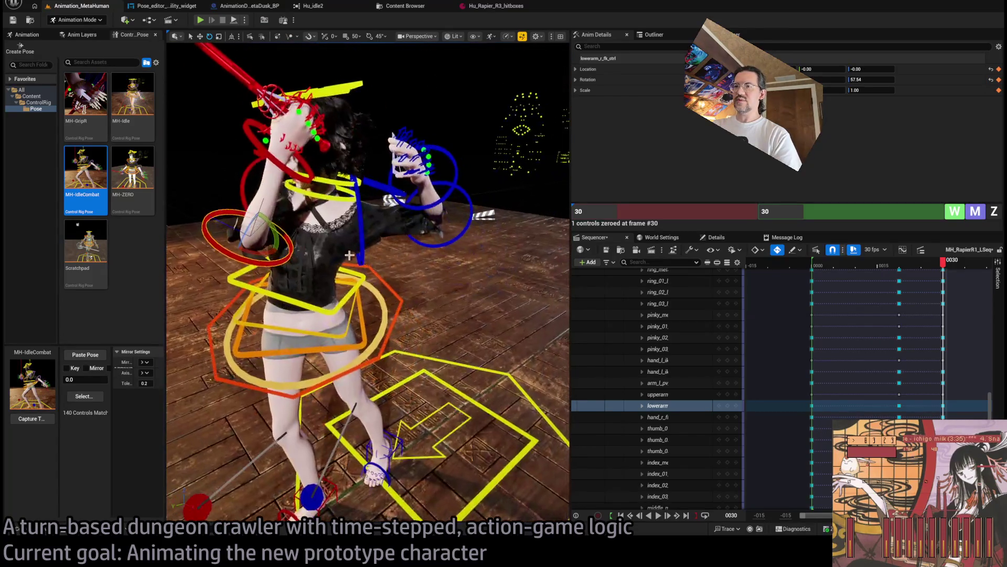
drag(245, 269, 223, 256)
Raise the right forearm further to 57.68 to lift the sword.
click(279, 217)
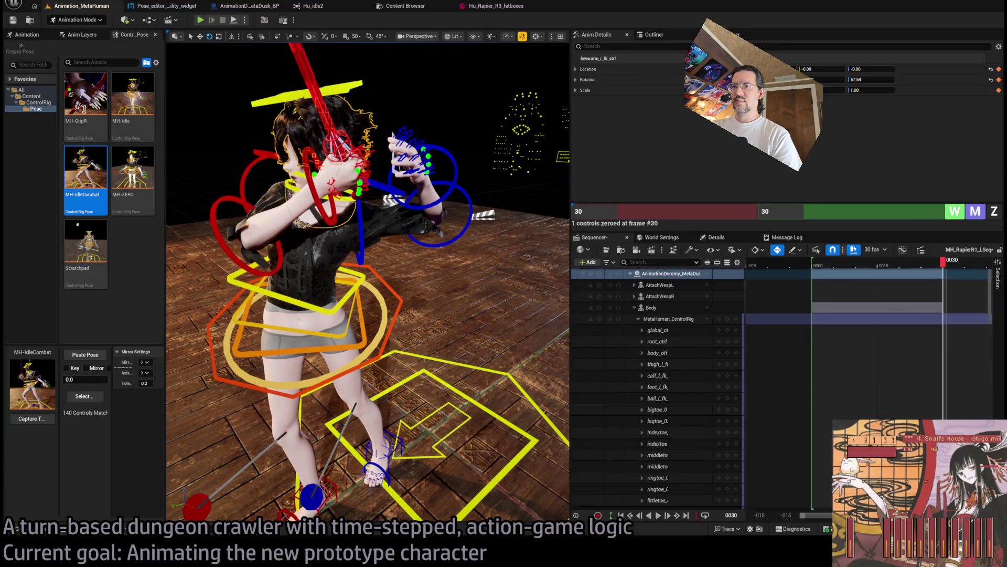
click(234, 209)
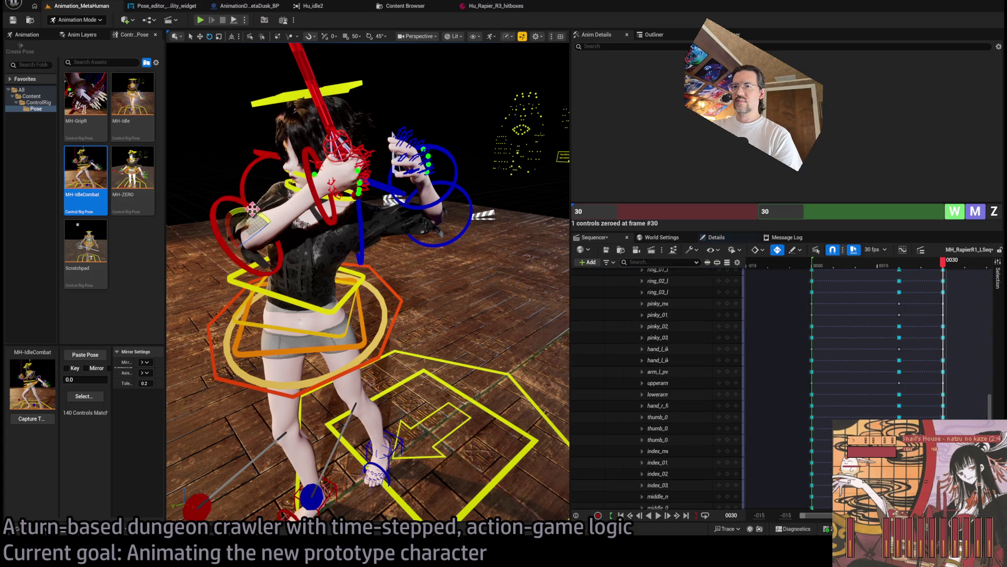
click(252, 209)
drag(252, 209, 291, 152)
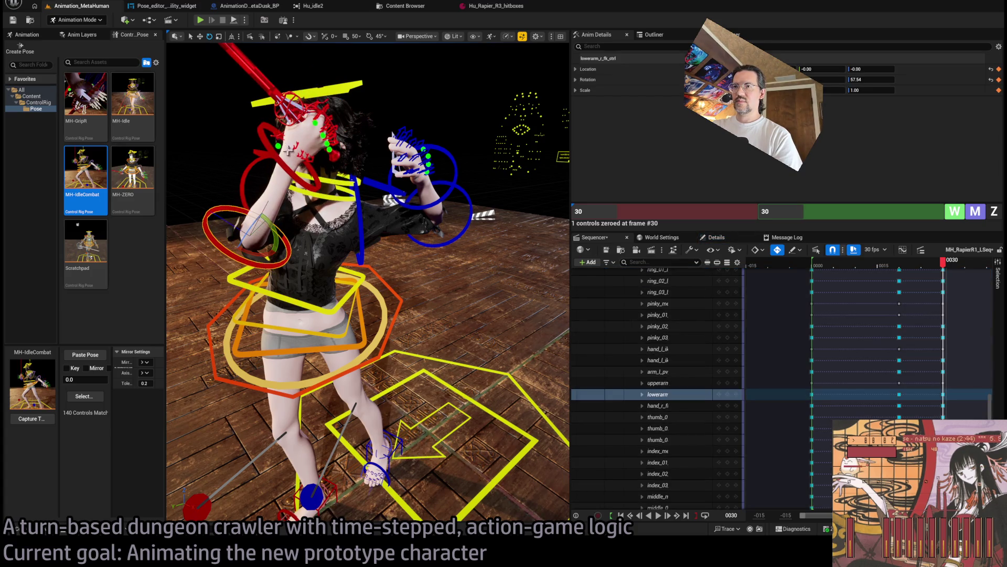
Zero the right hand's rotation, then turn it so the rapier angles up and to the left.
click(292, 152)
drag(367, 315, 305, 299)
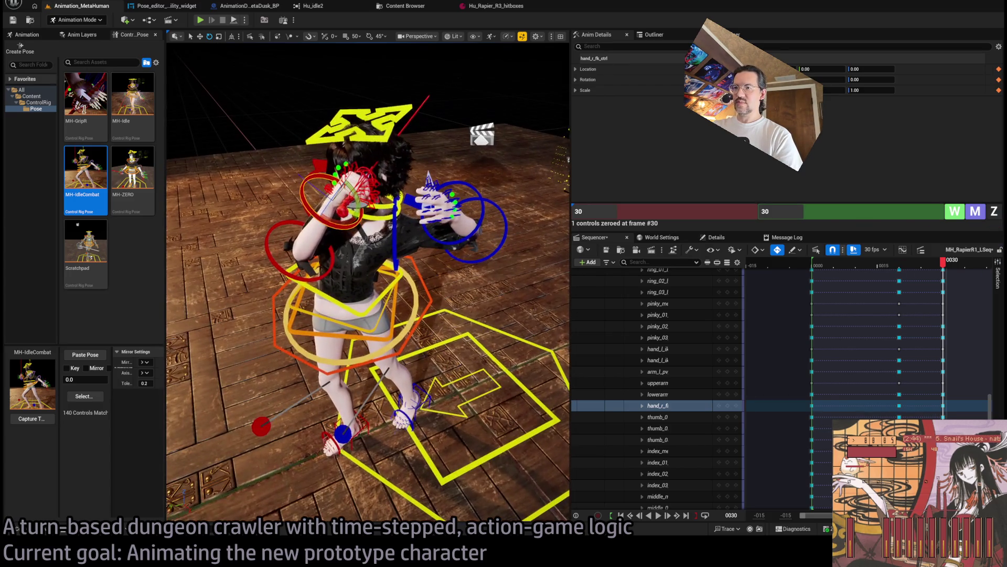
drag(307, 190, 317, 222)
drag(368, 283, 346, 257)
scroll(367, 283, up, 5)
mouse_move(374, 173)
mouse_down()
mouse_move(338, 220)
mouse_move(336, 247)
mouse_move(373, 73)
mouse_move(400, 255)
mouse_up()
click(328, 218)
click(428, 275)
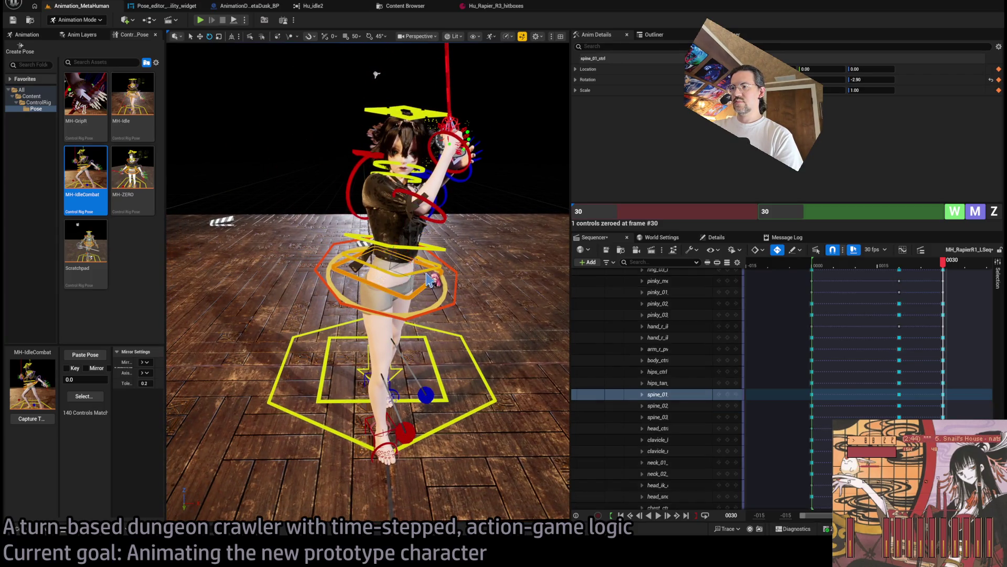
Twist the spine_01 and spine_02 controls by about -1.91 degrees to sway the upper body.
drag(407, 257, 403, 256)
mouse_move(376, 74)
mouse_down()
mouse_move(547, 140)
mouse_move(475, 145)
mouse_move(432, 251)
mouse_up()
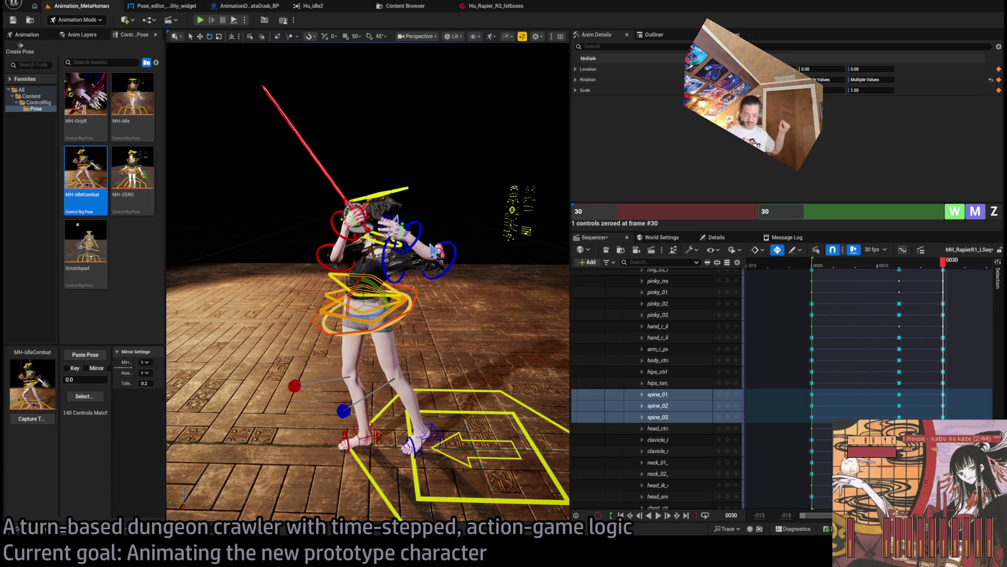
Rotate the right foot IK control outward from 21 to about 51 degrees.
scroll(431, 251, up, 5)
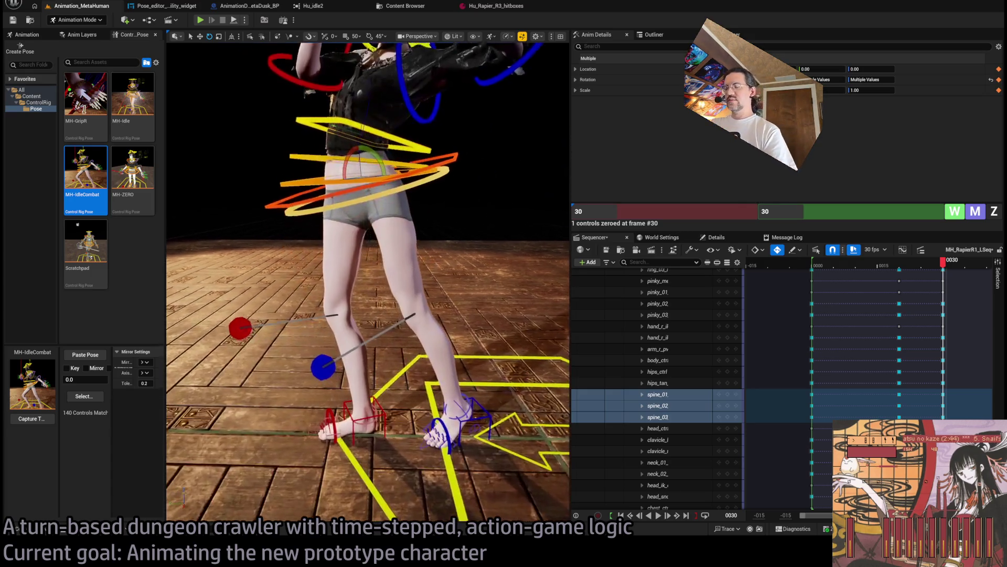
click(357, 429)
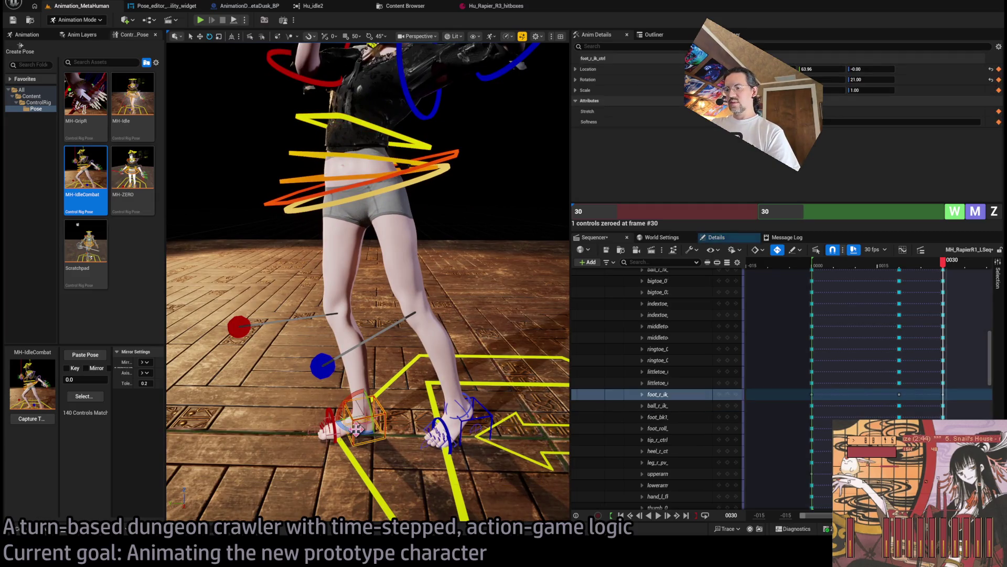
mouse_move(357, 429)
mouse_down()
mouse_move(372, 431)
mouse_move(409, 103)
mouse_up()
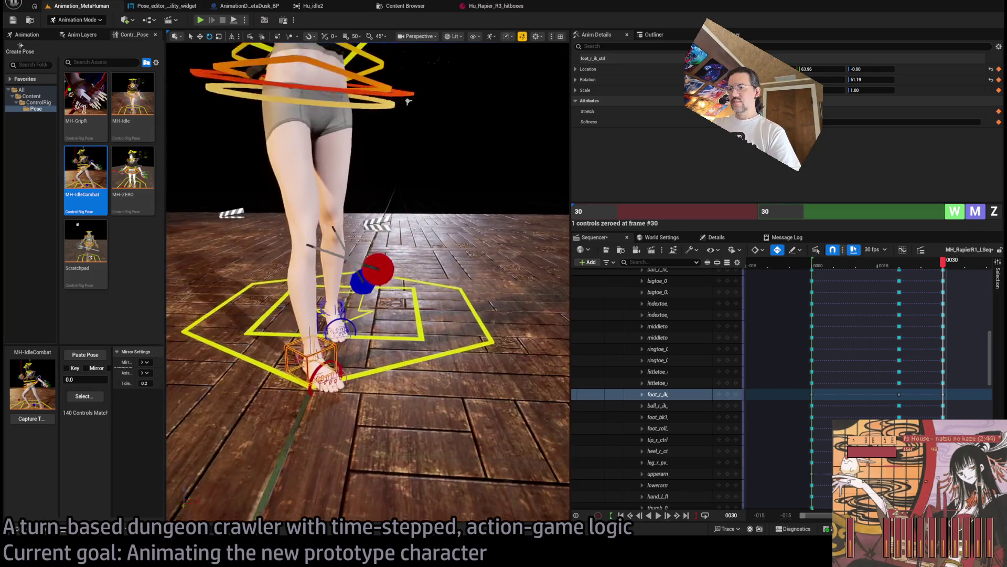
Select the left foot IK control, undo its forward step, and switch to rotate mode.
scroll(409, 100, up, 3)
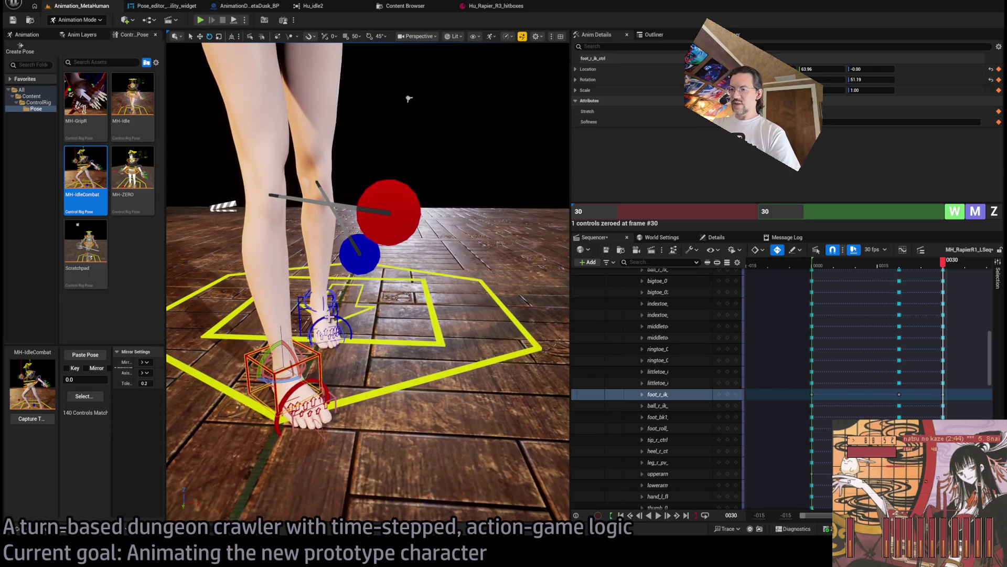
ctrl+click(336, 306)
click(305, 304)
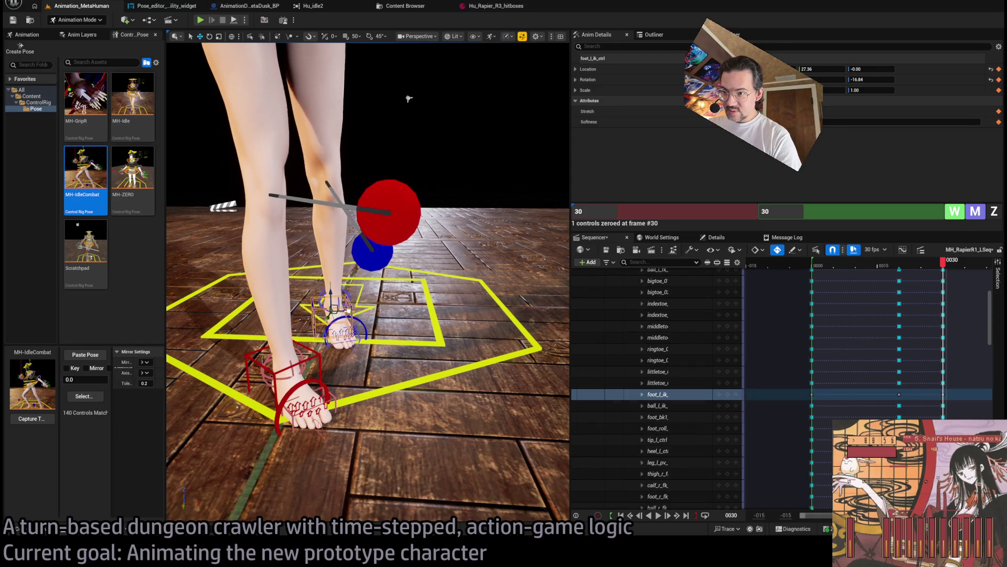
key(ctrl+z)
key(ctrl+z)
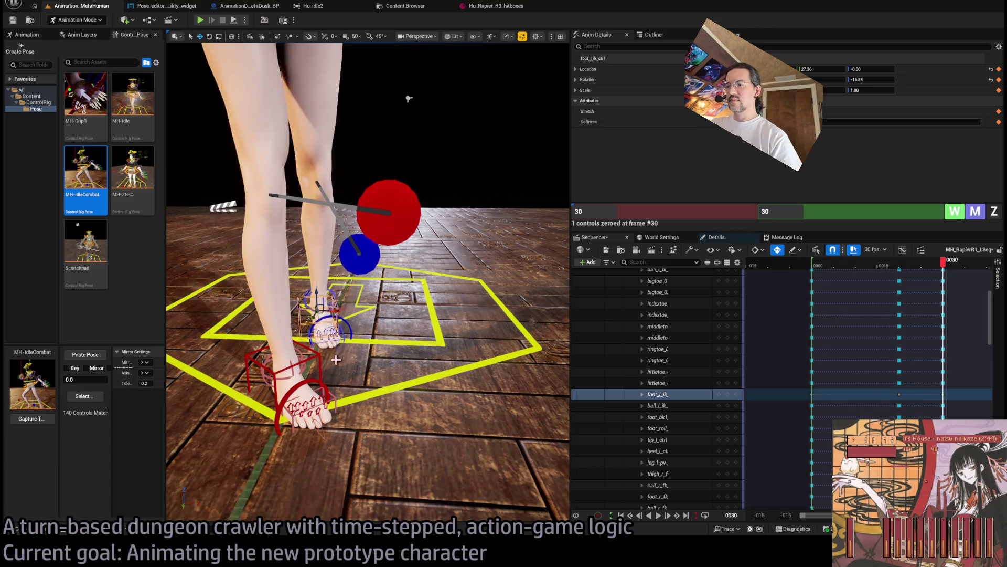
key(ctrl+z)
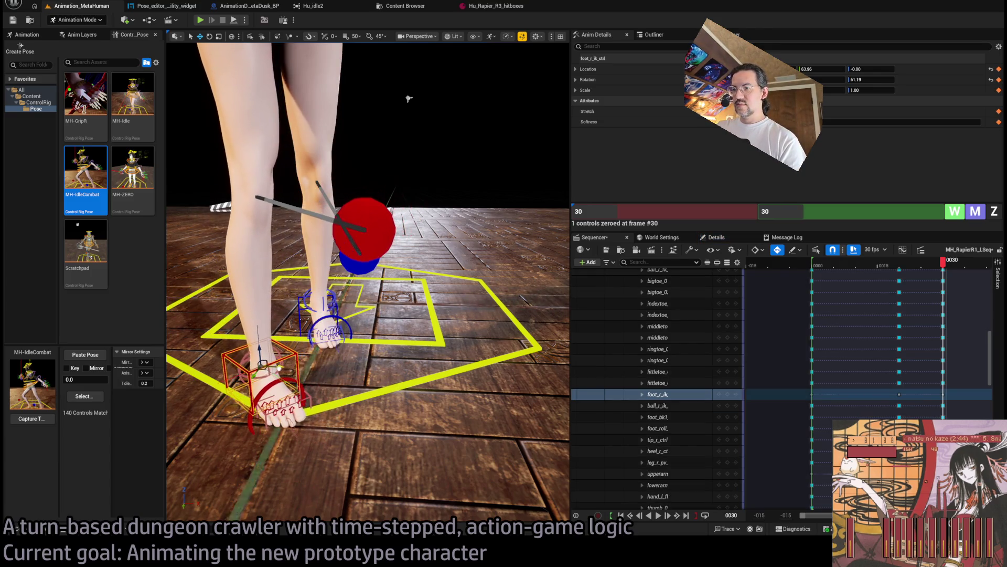
key(e)
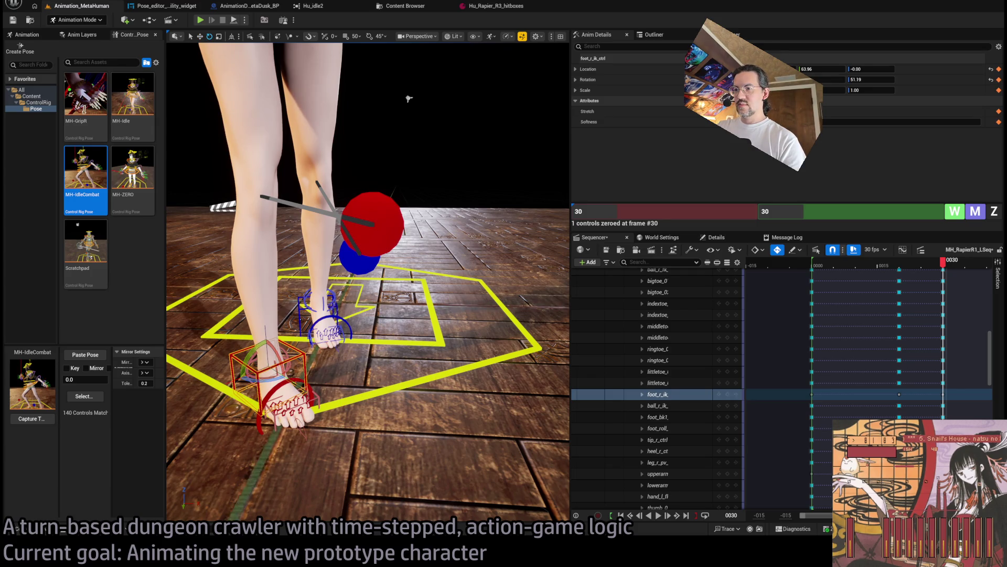
key(ctrl+z)
key(ctrl+z)
key(ctrl+z)
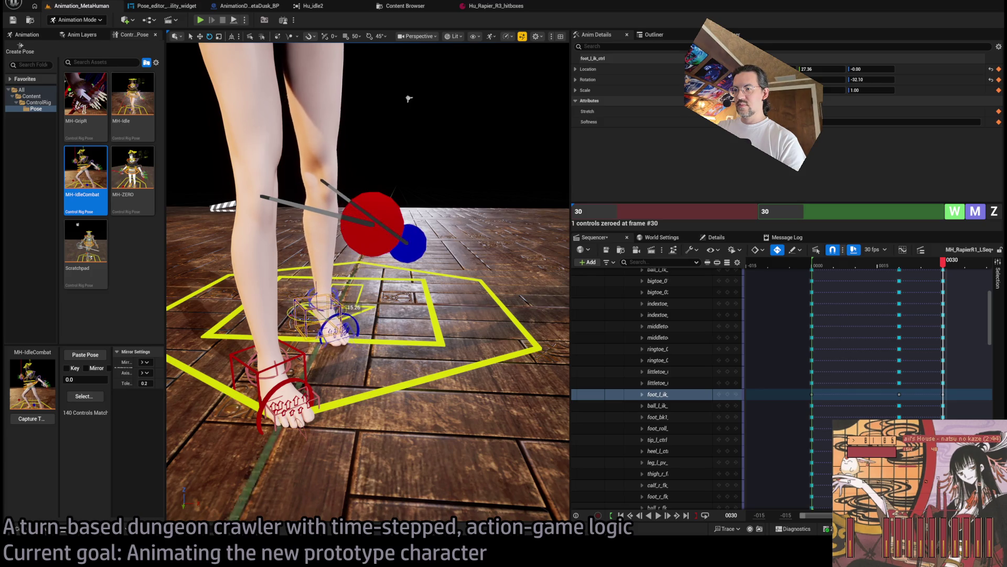
drag(409, 98, 300, 257)
click(409, 159)
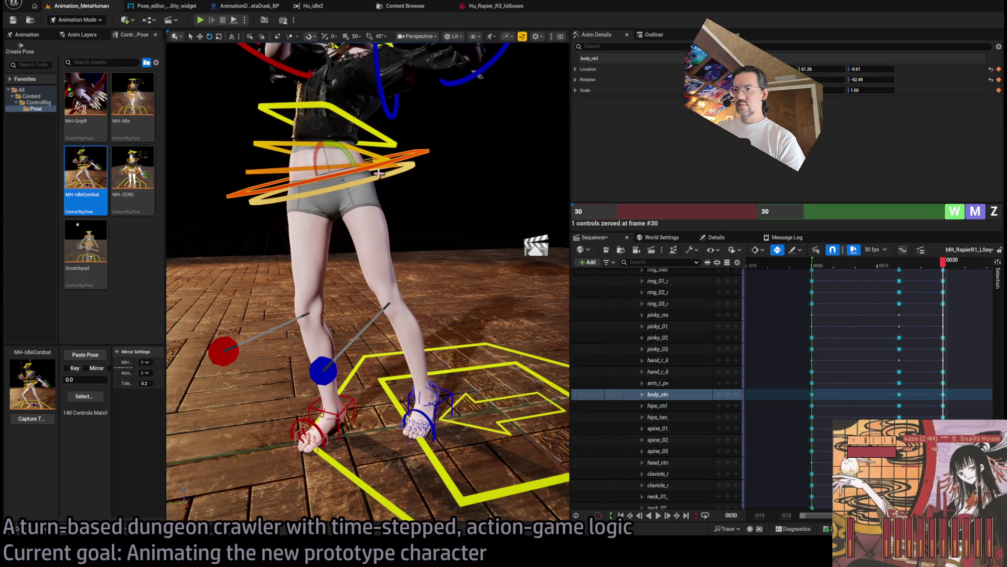
Lower body_ctrl from Z -0.61 to -1.85 and roll the left foot to -62.19.
drag(336, 155, 340, 161)
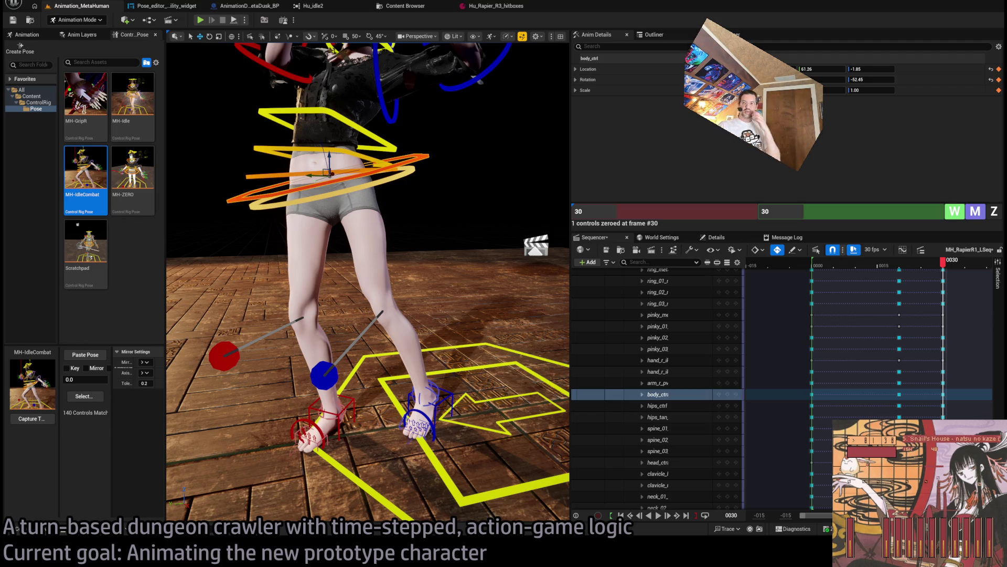
drag(371, 352, 370, 352)
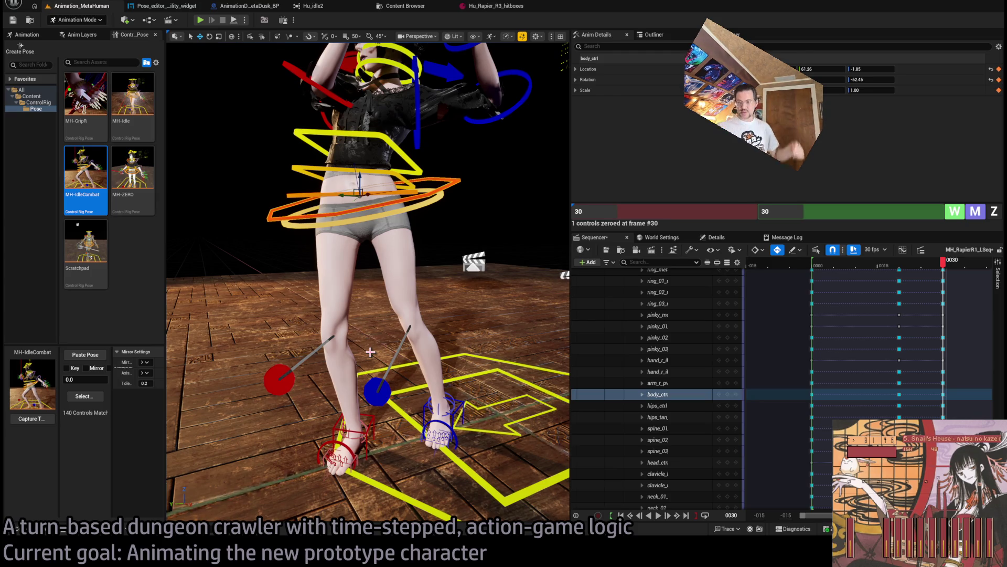
drag(370, 352, 371, 351)
drag(401, 383, 383, 336)
click(402, 383)
key(e)
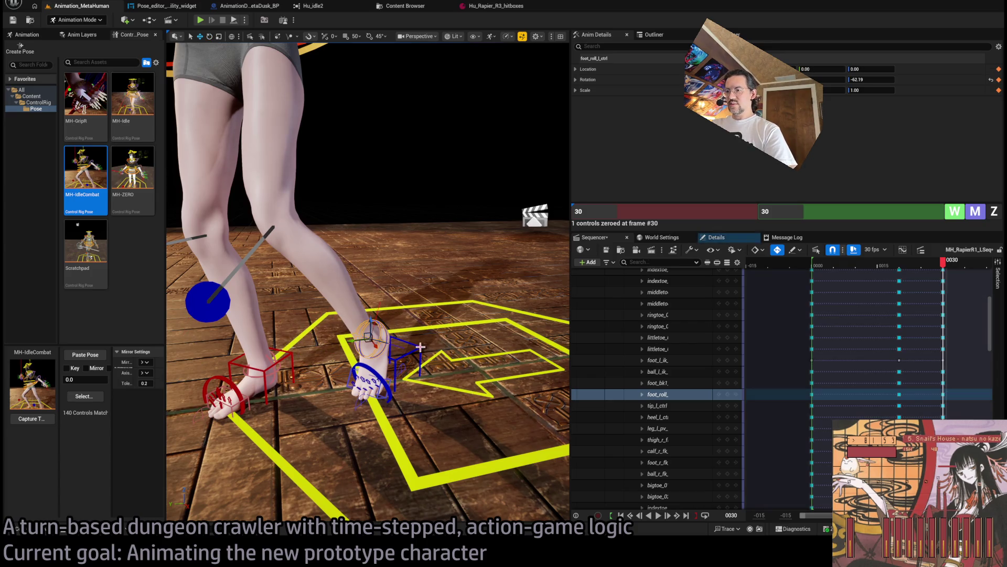
Move both foot IK controls to widen the stance, and shift the left knee pole vector to 2.00, 0.22.
click(400, 372)
drag(381, 358, 367, 378)
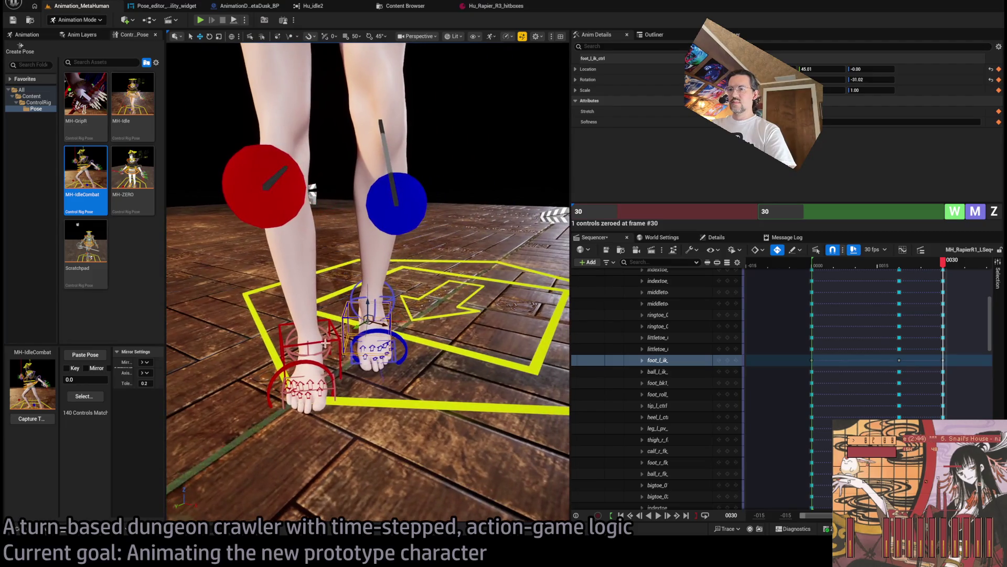
click(342, 350)
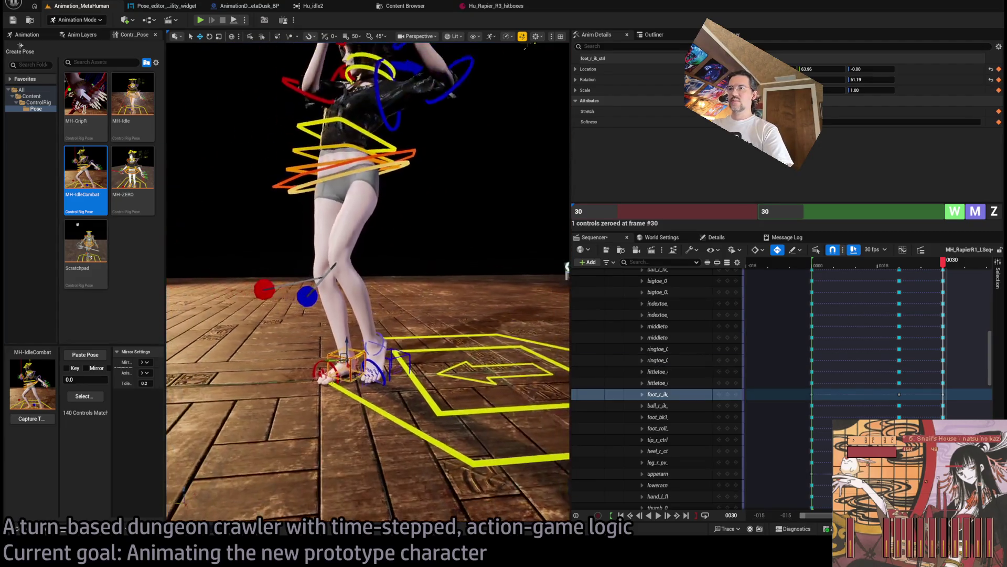
drag(331, 392, 339, 392)
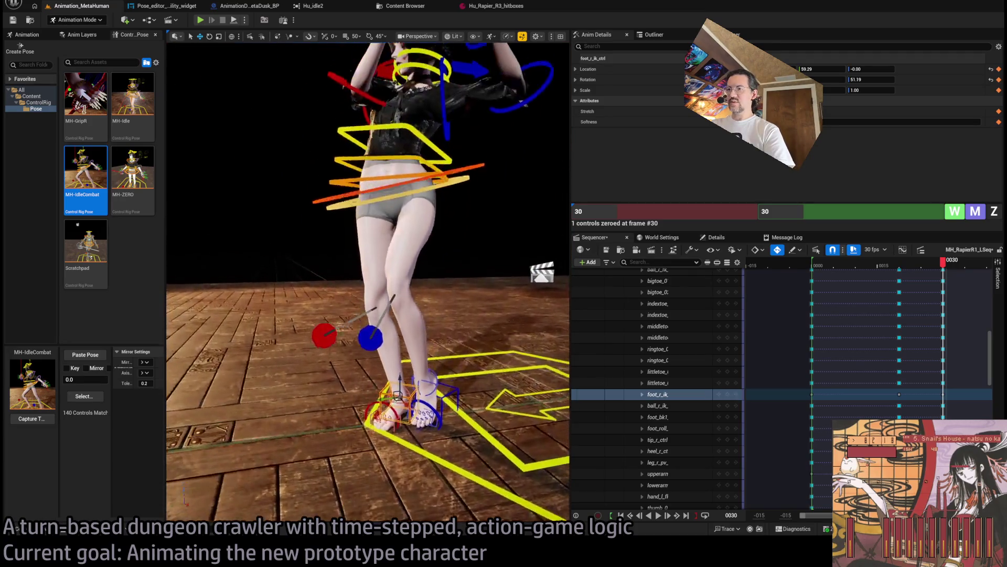
click(373, 351)
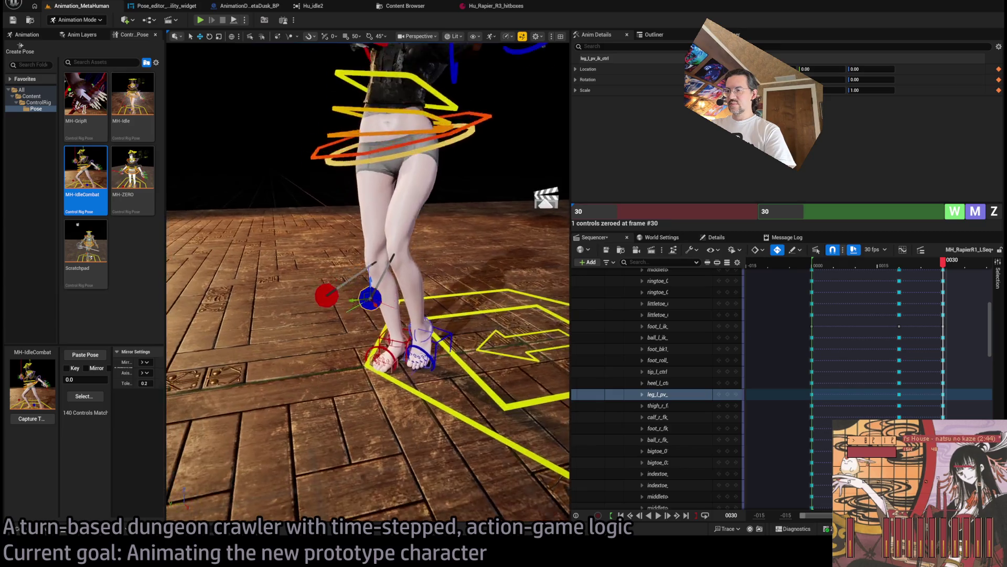
drag(359, 347, 356, 343)
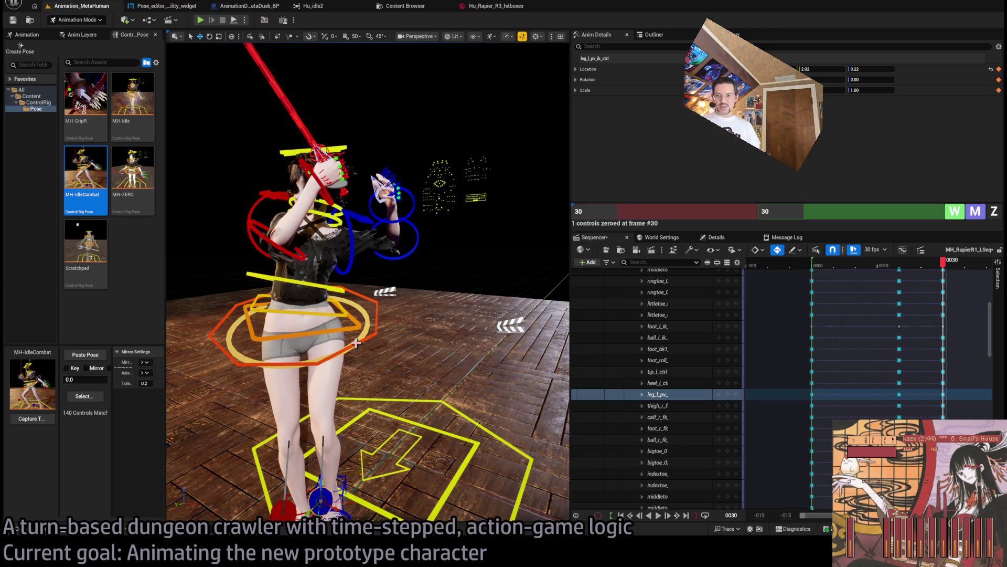
Rotate the body control at the hips by about 9.75 degrees.
drag(438, 288, 438, 288)
click(294, 227)
mouse_move(299, 230)
mouse_down()
mouse_move(335, 251)
mouse_move(336, 294)
mouse_move(329, 240)
mouse_up()
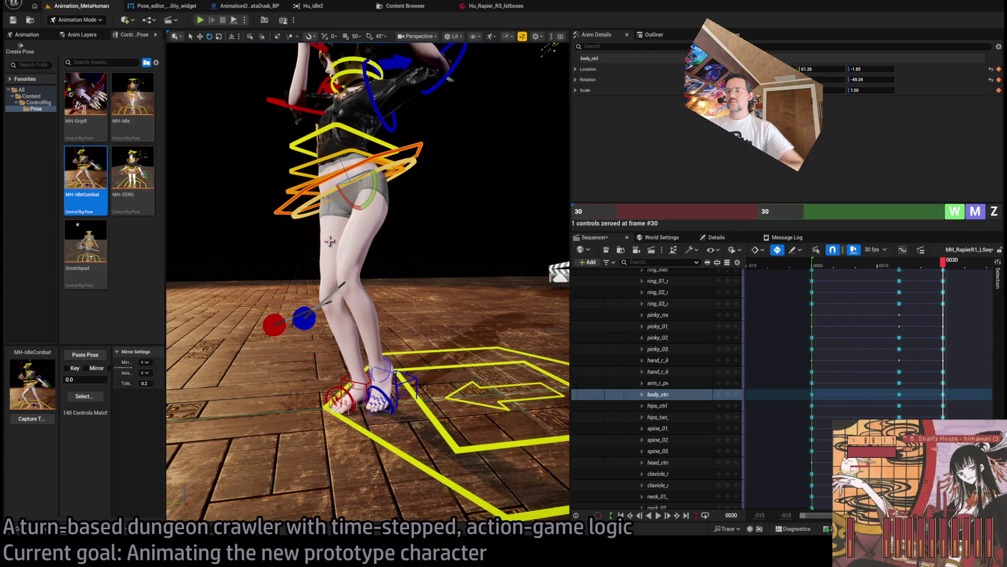
Bend the left forearm to 94.33 and rotate the left upper arm to -16.95 for the guard pose.
mouse_move(330, 240)
mouse_down()
mouse_move(437, 205)
mouse_move(404, 198)
mouse_move(504, 205)
mouse_move(520, 178)
mouse_move(372, 228)
mouse_move(399, 205)
mouse_move(363, 189)
mouse_move(420, 231)
mouse_move(412, 225)
mouse_up()
click(363, 189)
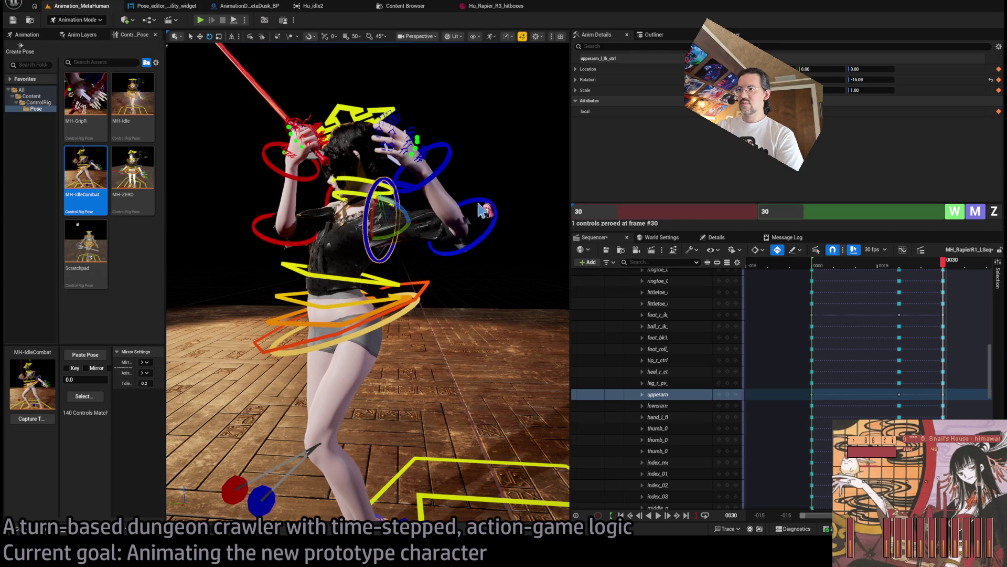
click(493, 213)
mouse_move(494, 213)
mouse_down()
mouse_move(451, 215)
mouse_move(473, 213)
mouse_up()
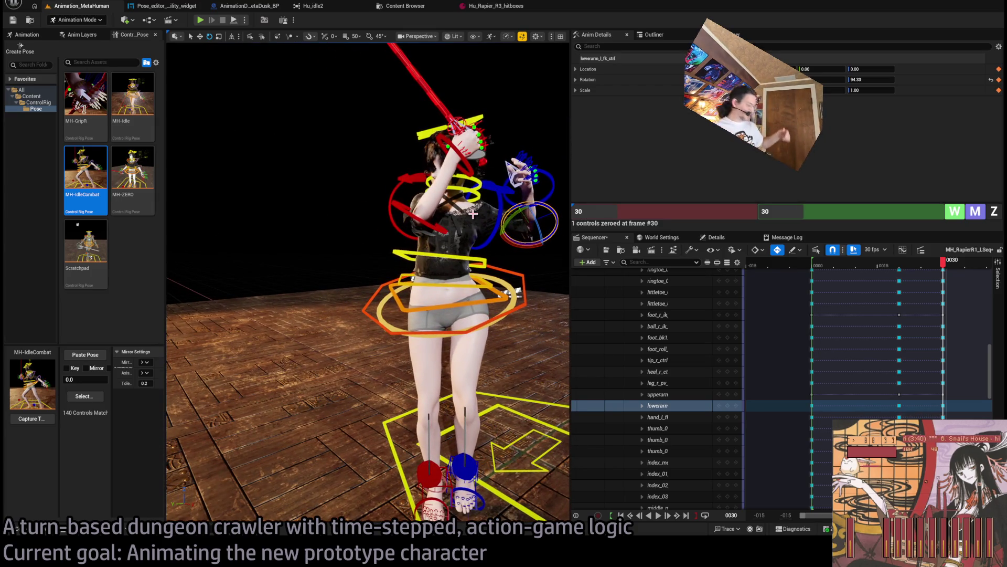
click(480, 190)
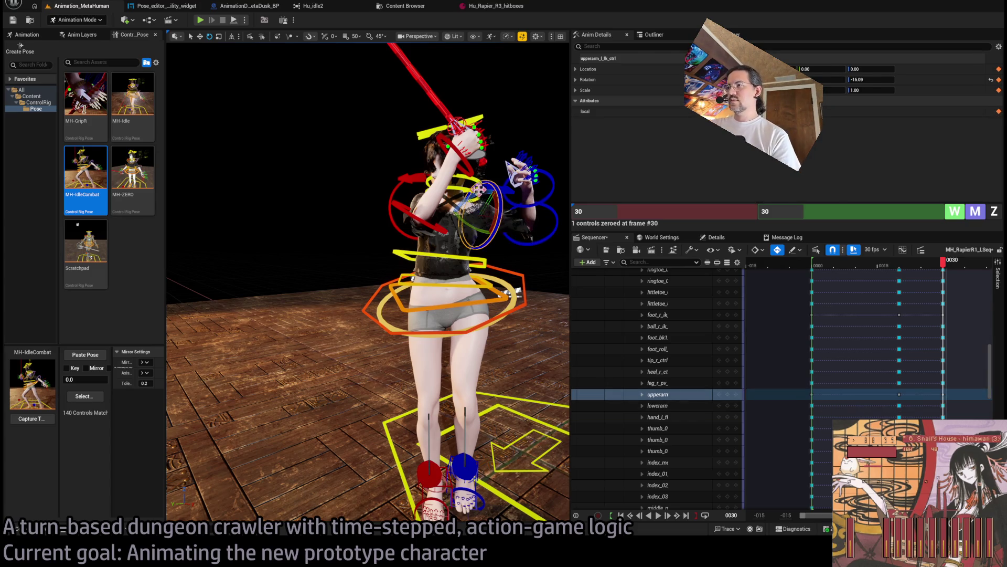
mouse_move(477, 194)
mouse_down()
mouse_move(512, 193)
mouse_move(197, 111)
mouse_up()
drag(409, 108, 408, 108)
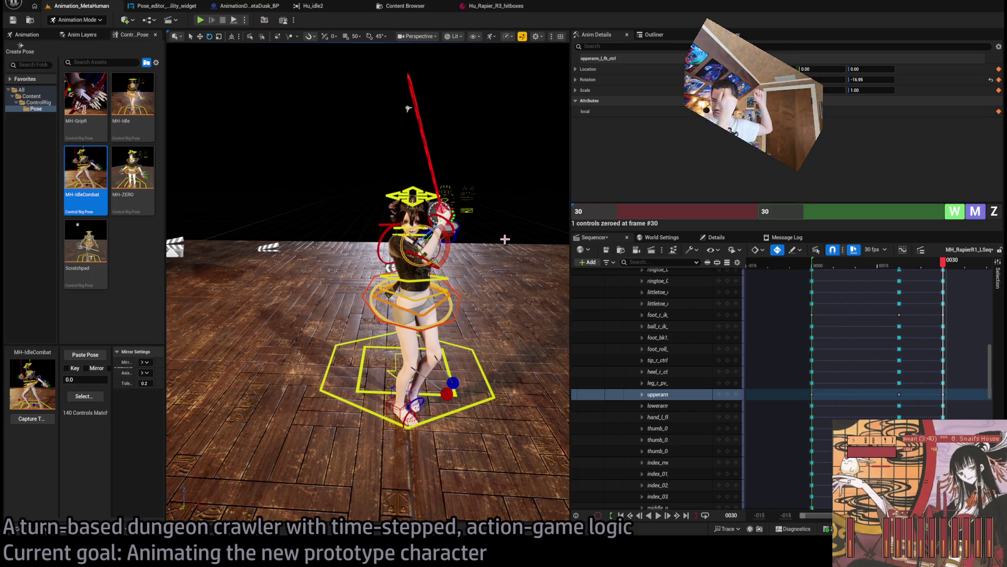
Raise the right upper arm, bend the right forearm to 72.05, and scrub the timeline to check the pose.
scroll(408, 109, up, 5)
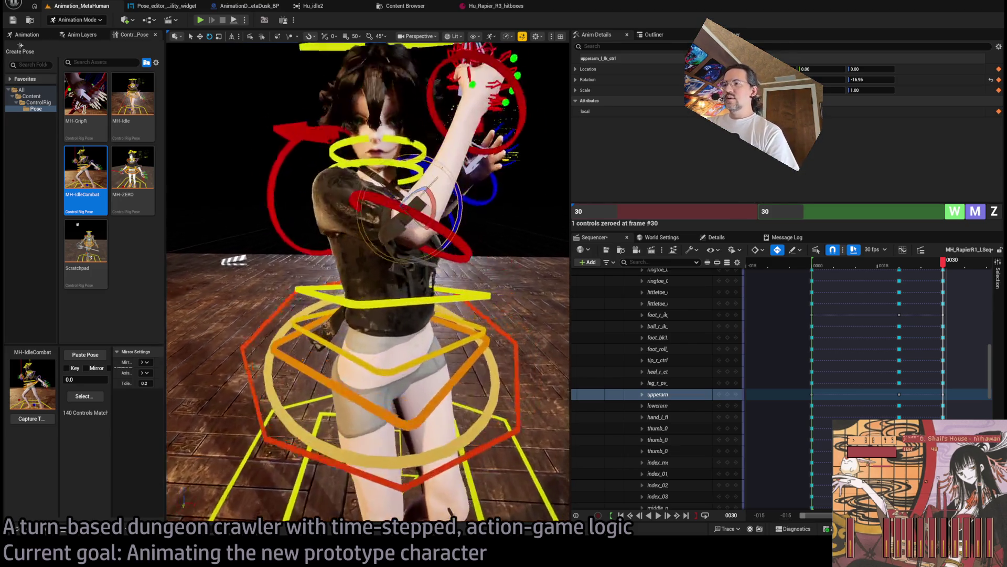
click(377, 251)
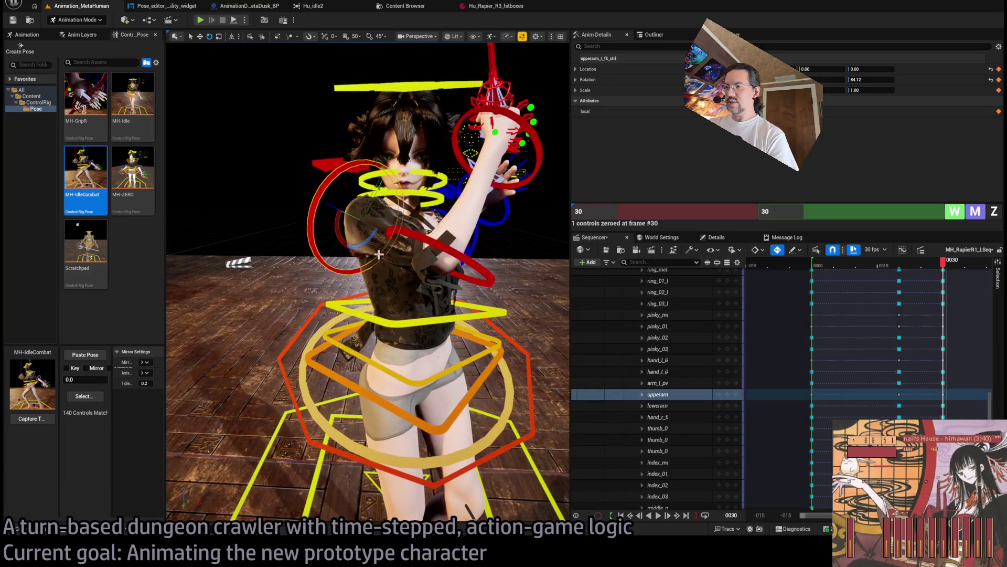
drag(372, 237, 497, 181)
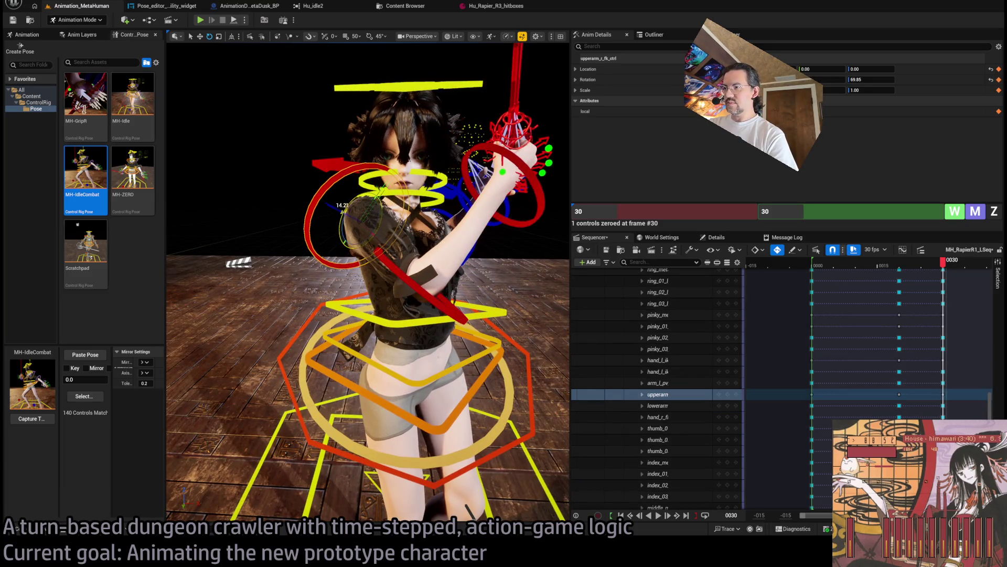
click(425, 285)
drag(420, 302, 403, 309)
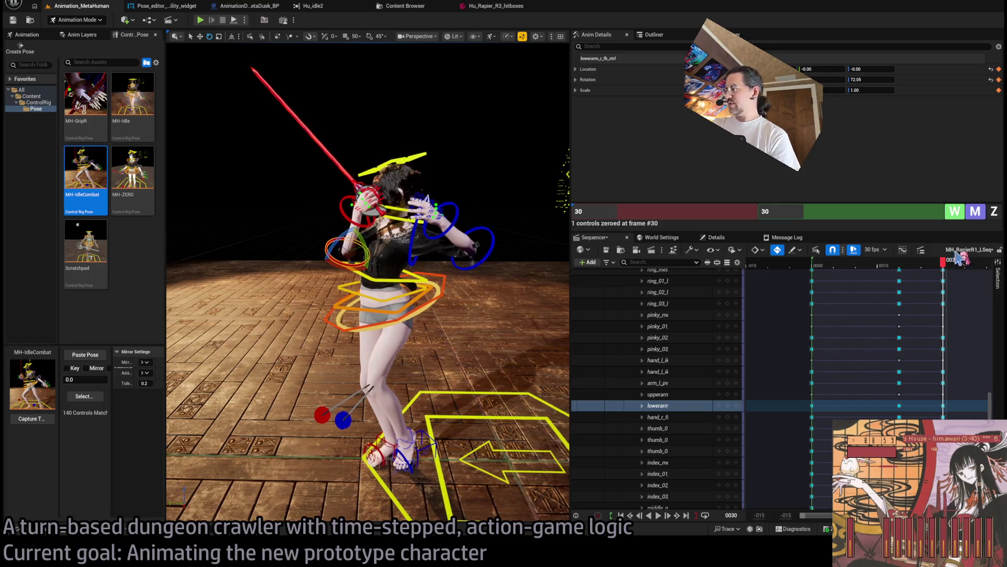
mouse_move(944, 265)
mouse_down()
mouse_move(815, 266)
mouse_move(949, 264)
mouse_up()
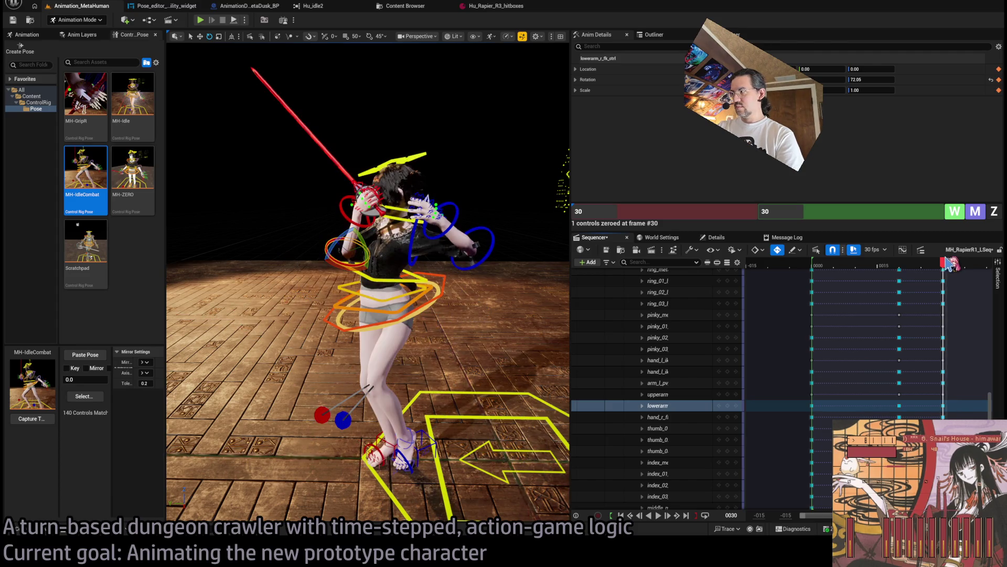
scroll(440, 211, up, 5)
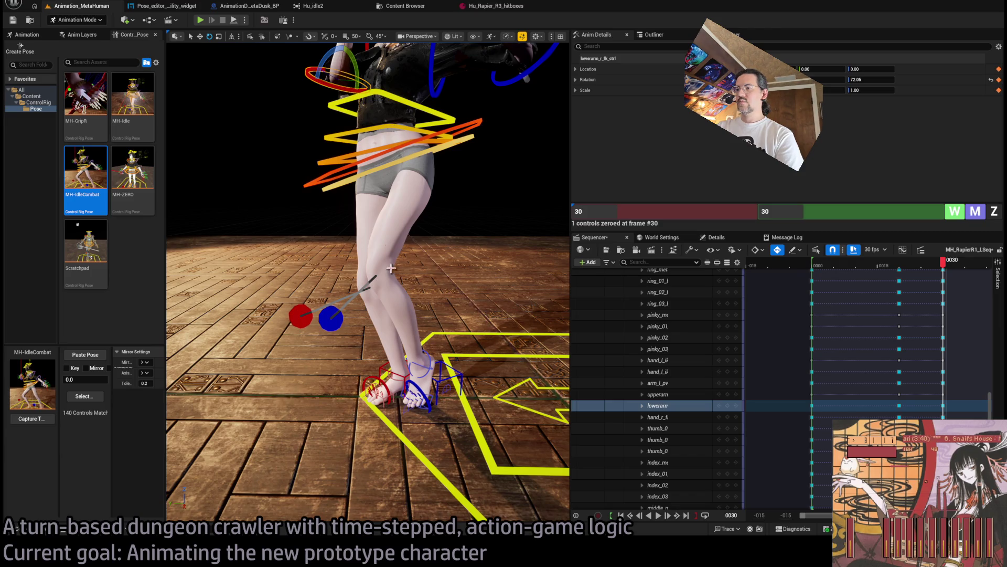
Move body_ctrl and both foot IK controls left together, bringing the hips to 68.05.
click(374, 388)
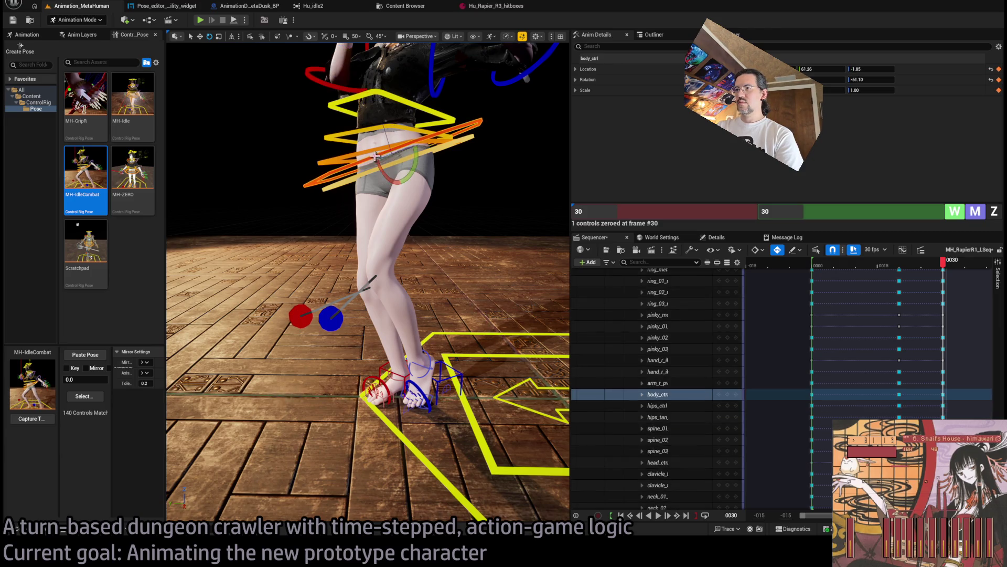
shift+click(414, 368)
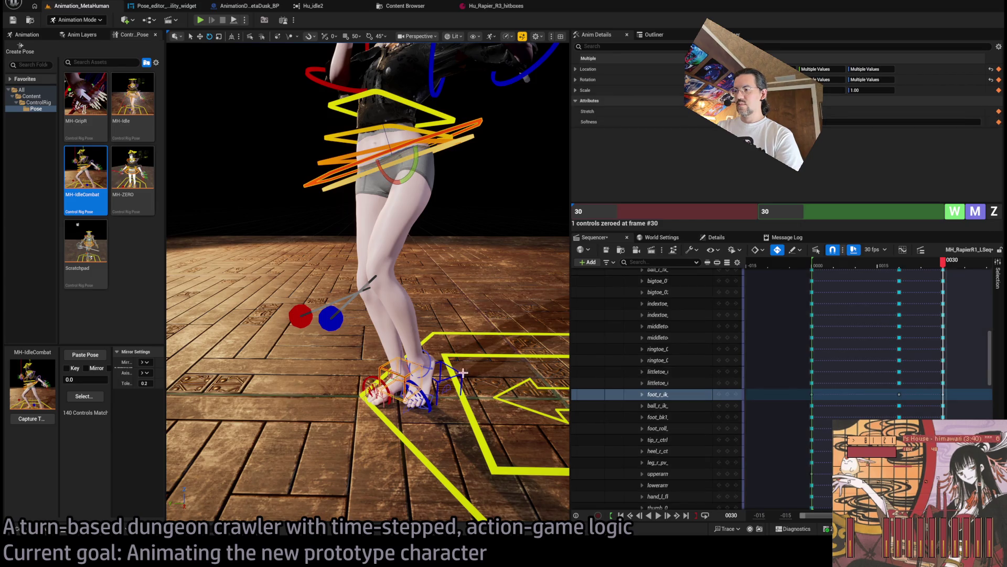
shift+click(461, 374)
key(w)
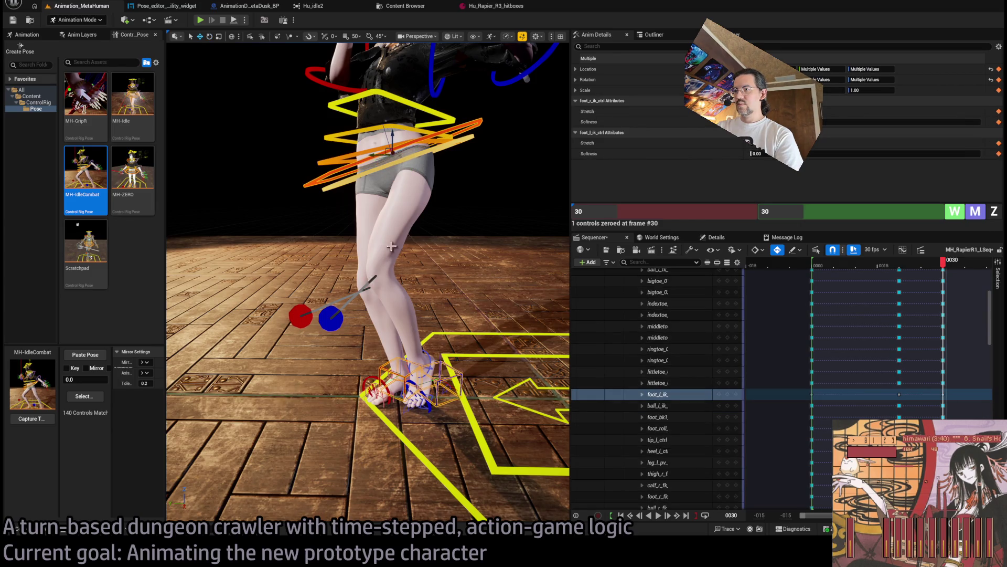
drag(377, 157, 370, 153)
Frame the view on the body control and play back the sequence.
click(464, 127)
key(f)
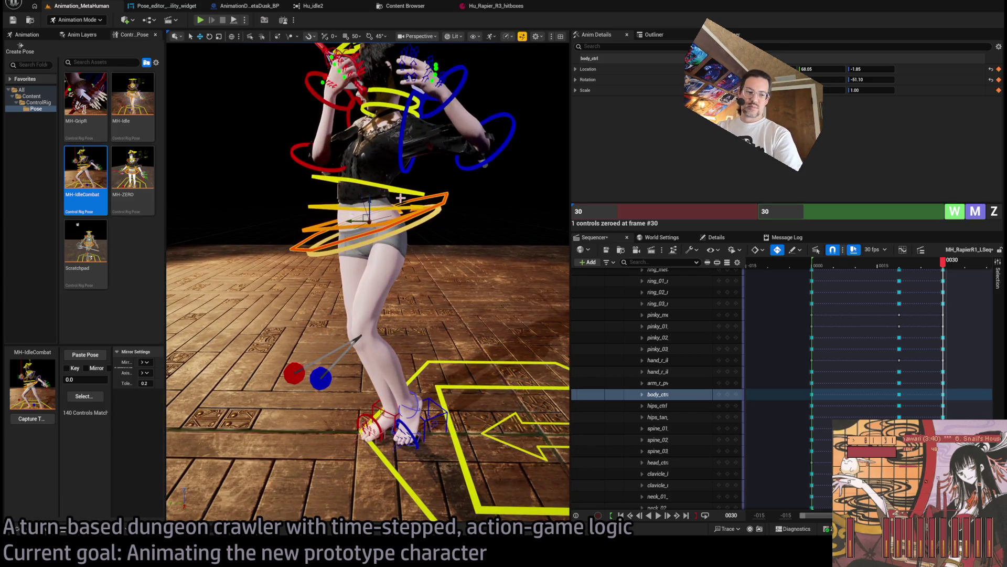
drag(400, 198, 390, 199)
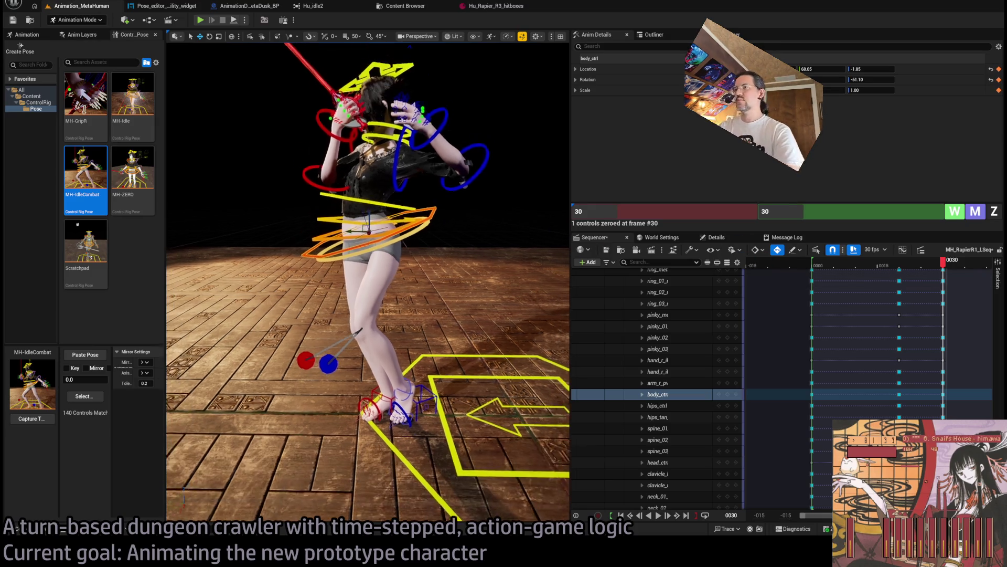
click(832, 266)
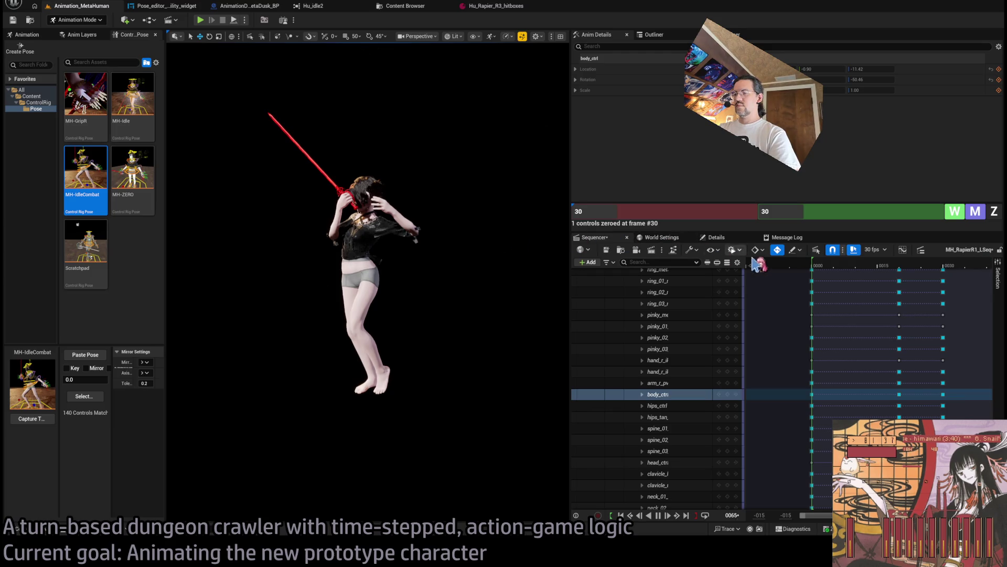
Scrub the rapier lunge to frame 21 and back to the start, turning the view slightly.
mouse_move(845, 265)
mouse_down()
mouse_move(832, 265)
mouse_move(944, 267)
mouse_up()
drag(564, 276, 478, 279)
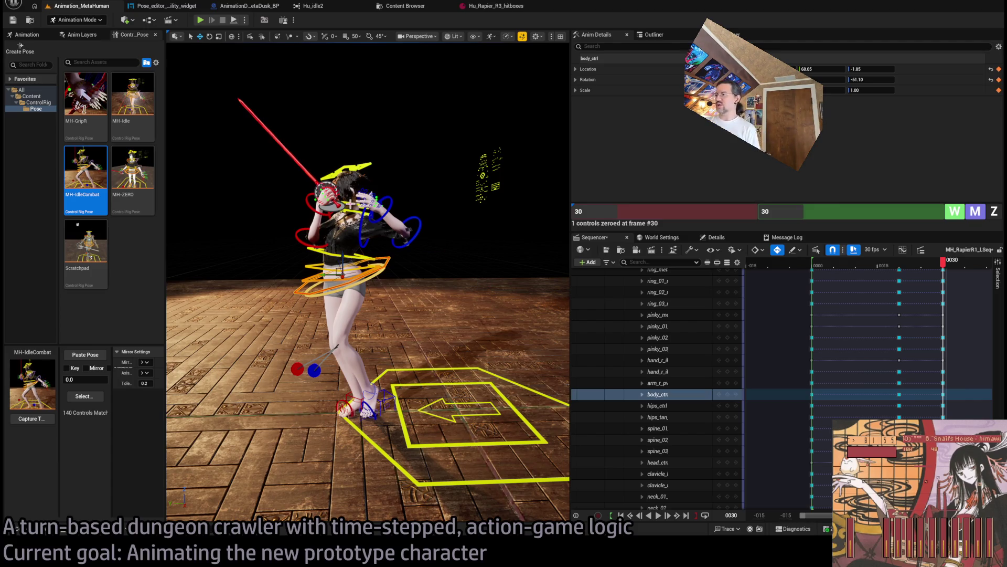
mouse_move(942, 262)
mouse_down()
mouse_move(846, 267)
mouse_move(826, 284)
mouse_move(909, 283)
mouse_move(817, 283)
mouse_move(951, 292)
mouse_move(906, 295)
mouse_up()
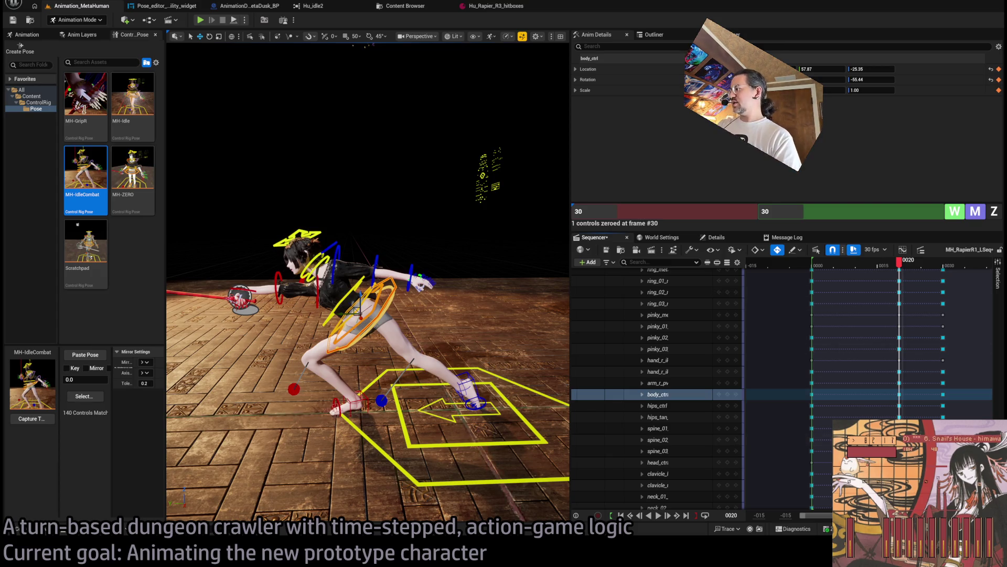
Collapse MetaHuman_ControlRig, play the lunge, then stop near frame 9 and re-expand its control channels.
scroll(991, 294, up, 10)
click(638, 319)
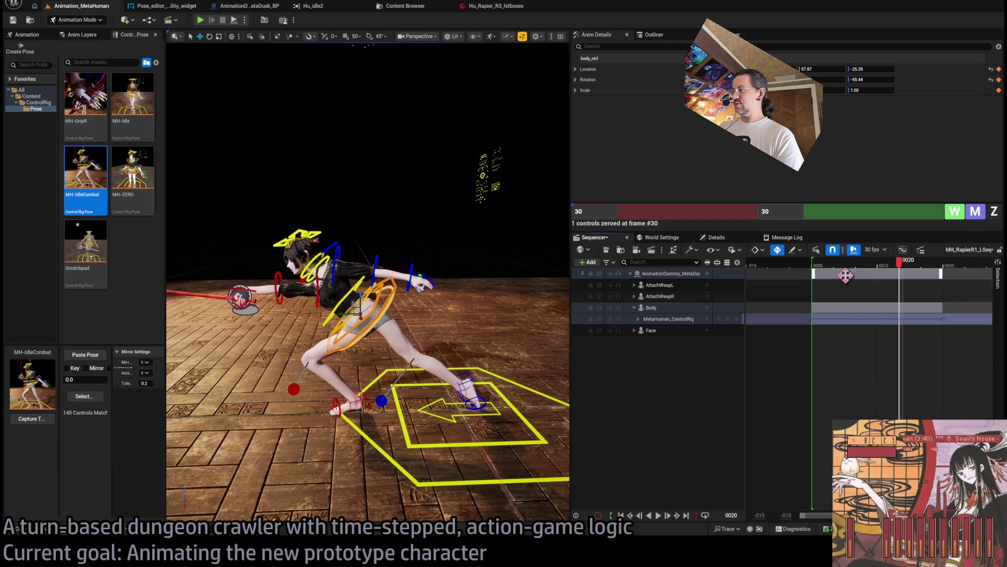
key(space)
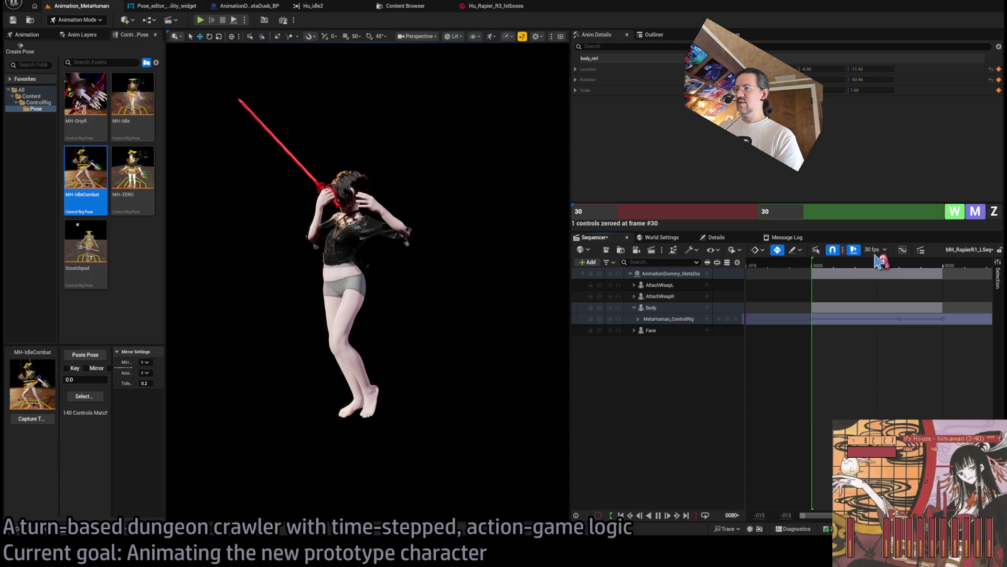
mouse_move(816, 265)
mouse_down()
mouse_move(873, 265)
mouse_move(842, 265)
mouse_move(851, 266)
mouse_up()
click(639, 319)
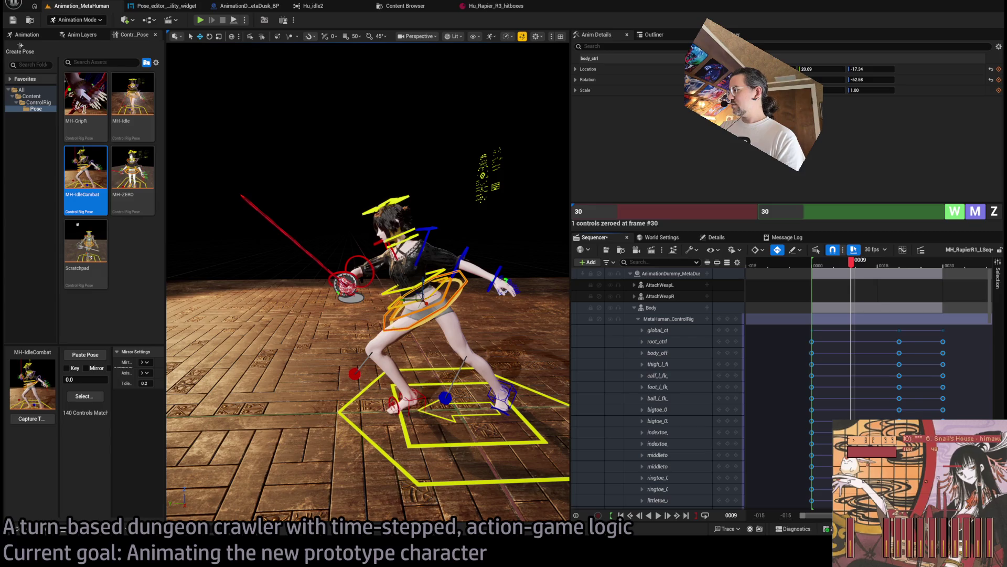
Step the lunge through frames 20, 9, 10 and 0, then play it to about frame 27.
mouse_move(856, 265)
mouse_down()
mouse_move(818, 265)
mouse_move(945, 272)
mouse_move(845, 286)
mouse_up()
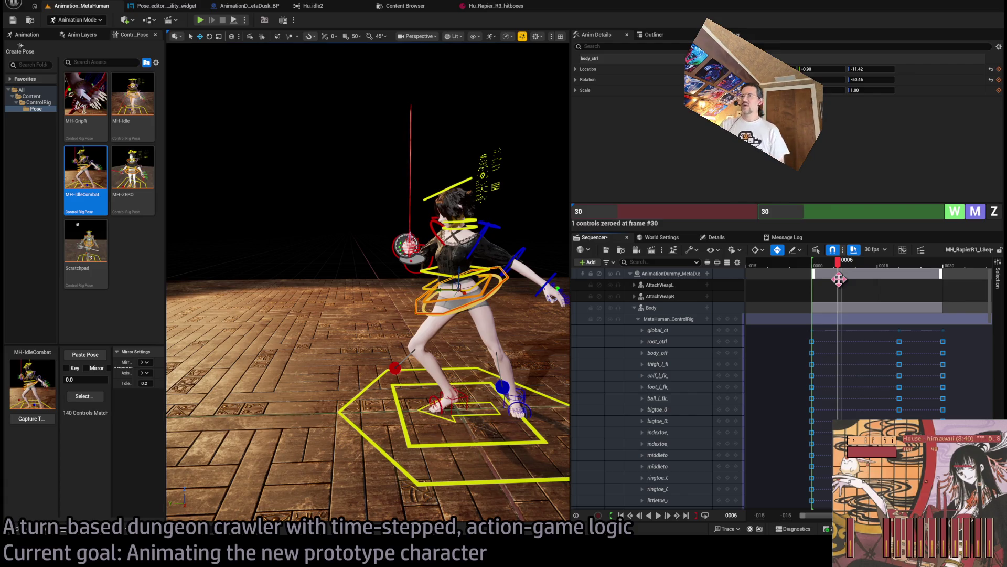
click(855, 265)
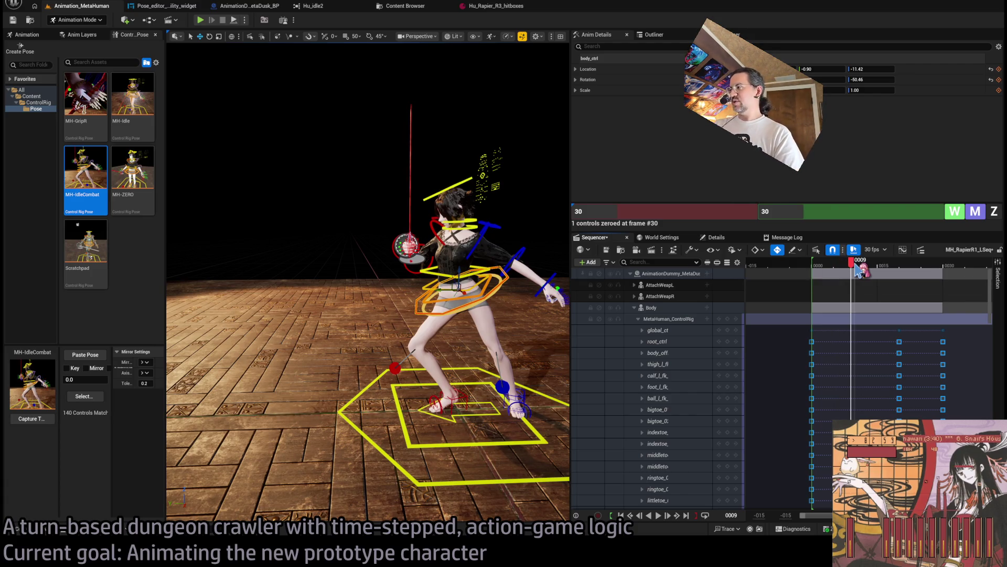
drag(853, 263, 858, 264)
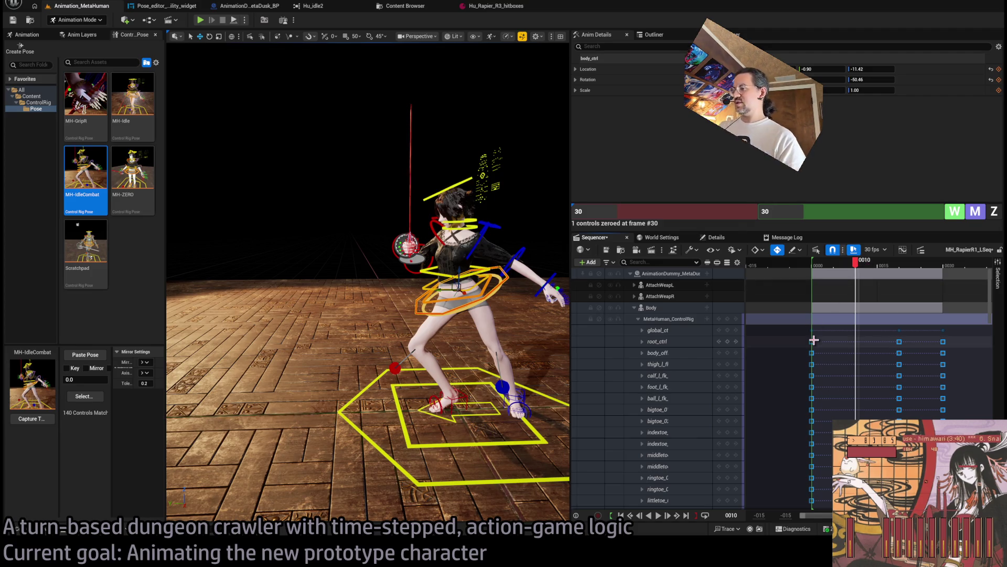
drag(856, 276, 815, 277)
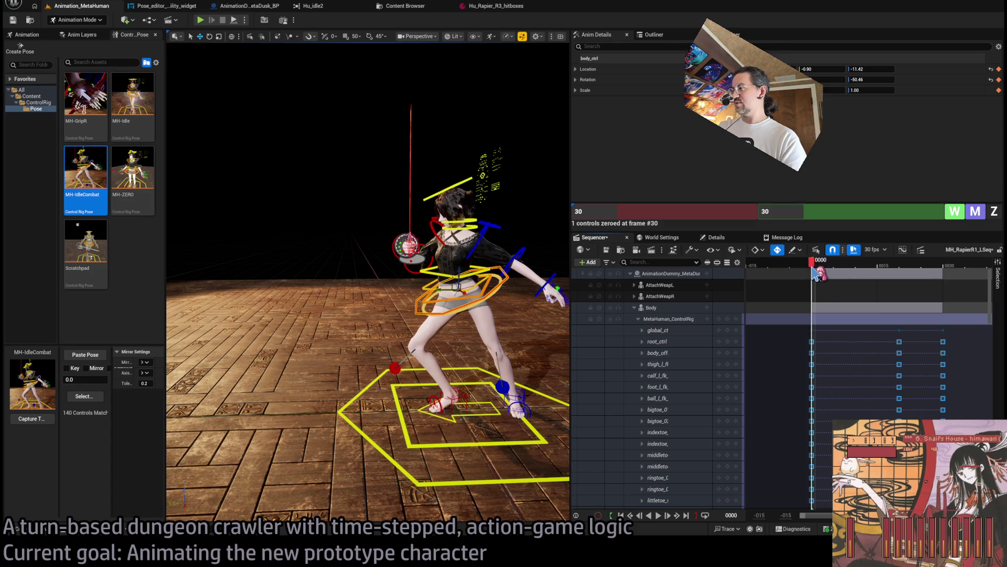
key(space)
drag(850, 271, 947, 273)
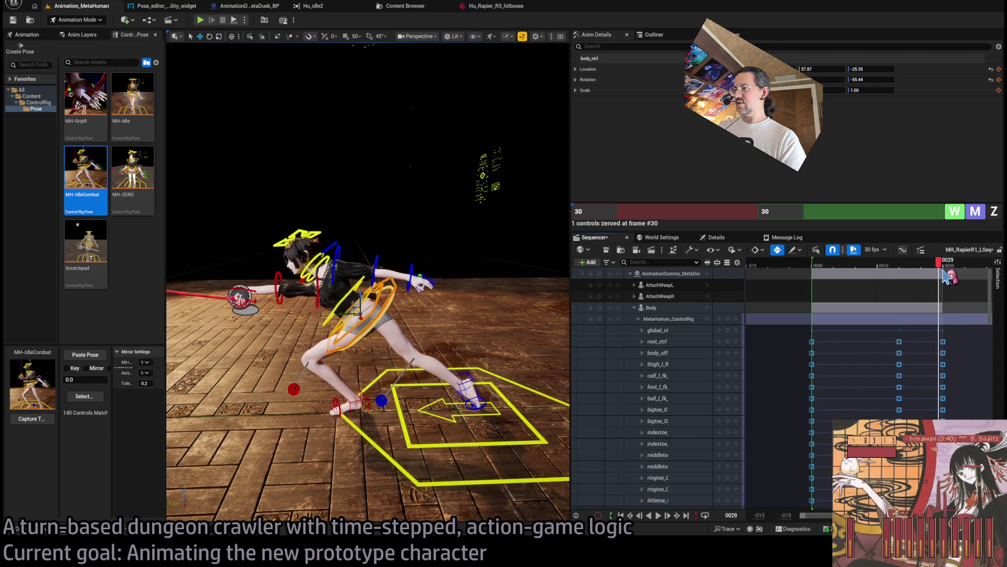
Orbit behind the posed MetaHuman, then scrub the playhead back toward frame 0.
mouse_move(336, 210)
mouse_down()
mouse_move(173, 50)
mouse_move(360, 45)
mouse_move(483, 56)
mouse_move(488, 95)
mouse_up()
mouse_move(367, 283)
mouse_down()
mouse_move(315, 257)
mouse_move(304, 236)
mouse_up()
mouse_move(864, 271)
mouse_down()
mouse_move(801, 268)
mouse_move(970, 269)
mouse_move(814, 276)
mouse_up()
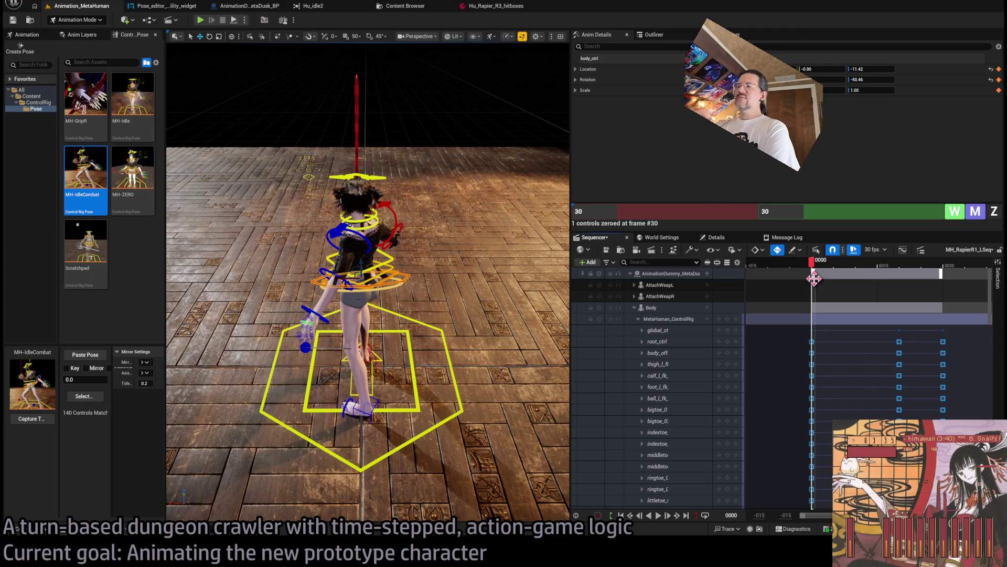
Scrub the lunge to frame 26 and orbit around the character to inspect the stance.
mouse_move(463, 261)
mouse_down()
mouse_move(425, 247)
mouse_move(444, 231)
mouse_move(449, 243)
mouse_move(441, 236)
mouse_up()
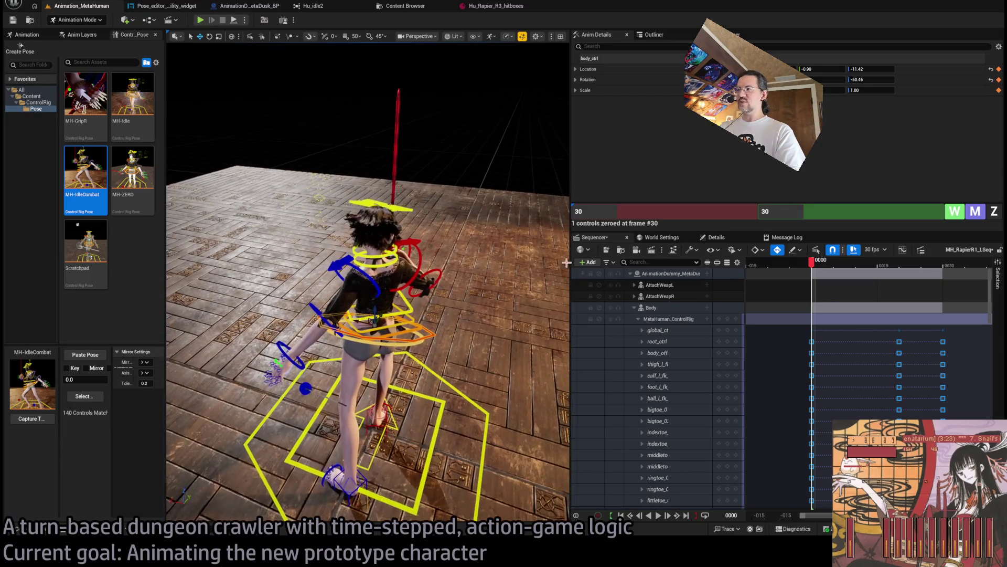
mouse_move(813, 261)
mouse_down()
mouse_move(926, 261)
mouse_move(948, 274)
mouse_up()
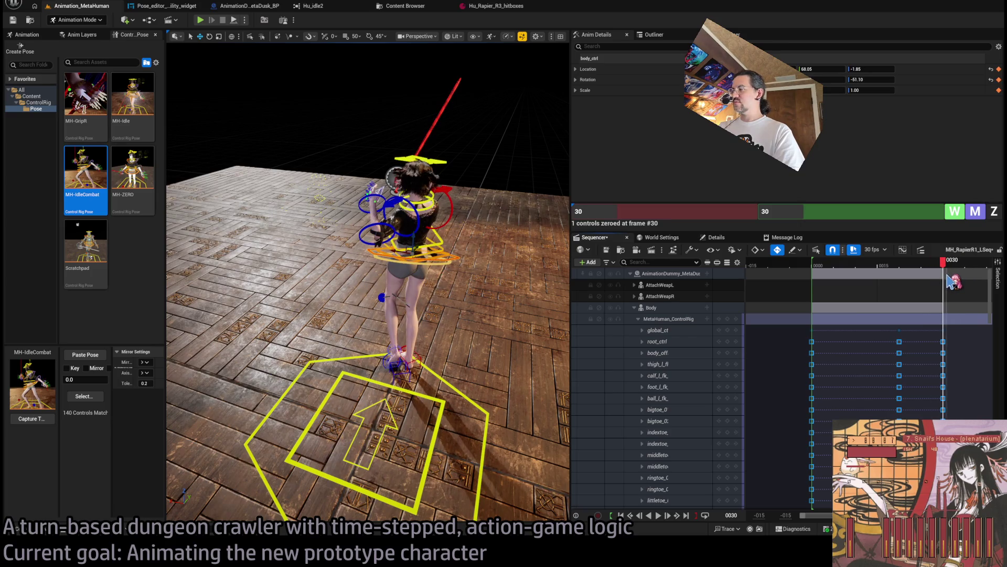
drag(458, 251, 365, 229)
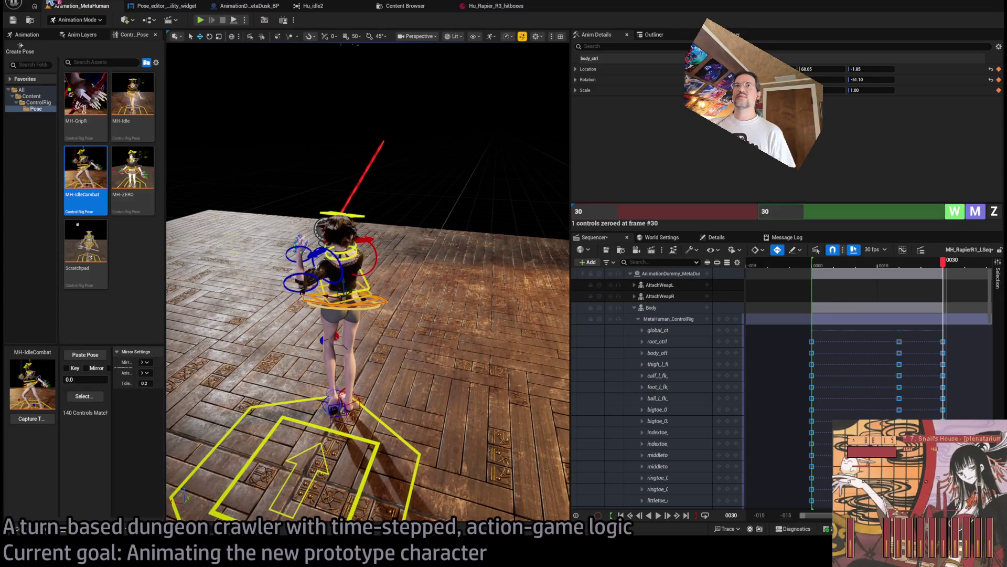
Drag the MH-GripR pose onto the character, then switch over to the Twitch browser.
drag(68, 118, 278, 213)
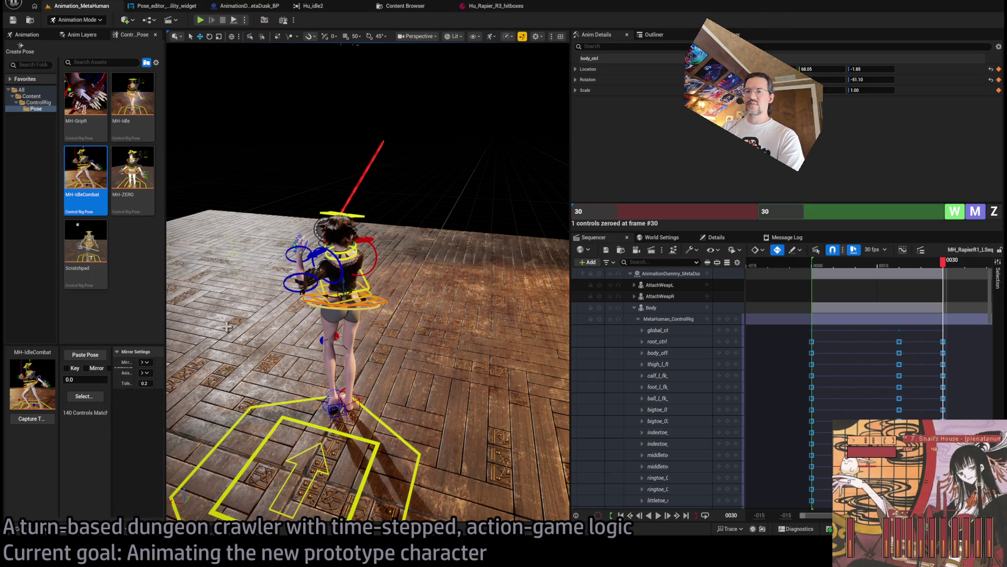
key(alt+Tab)
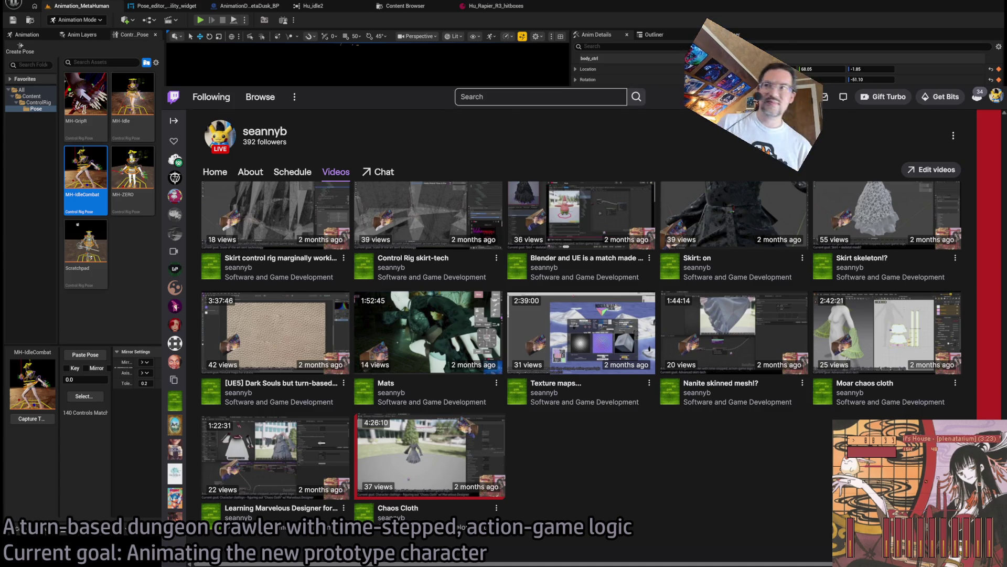
Return to the top of the channel page and go to the Following overview.
scroll(496, 192, up, 10)
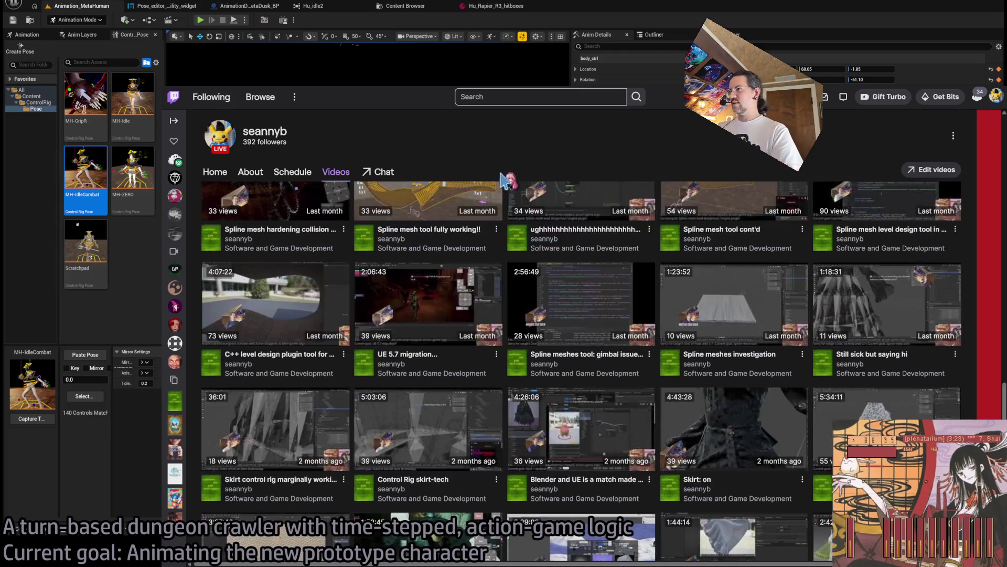
scroll(496, 191, up, 3)
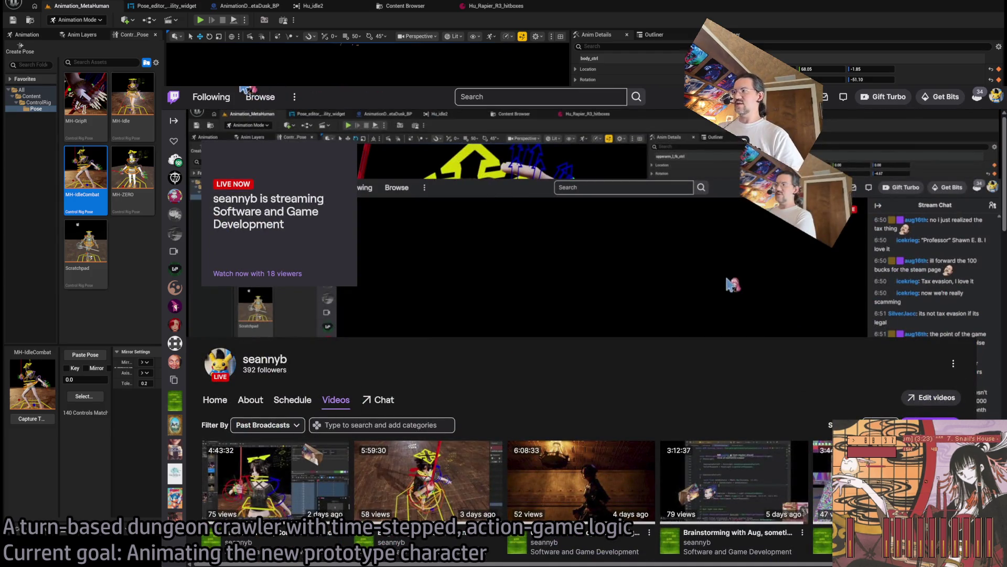
click(257, 97)
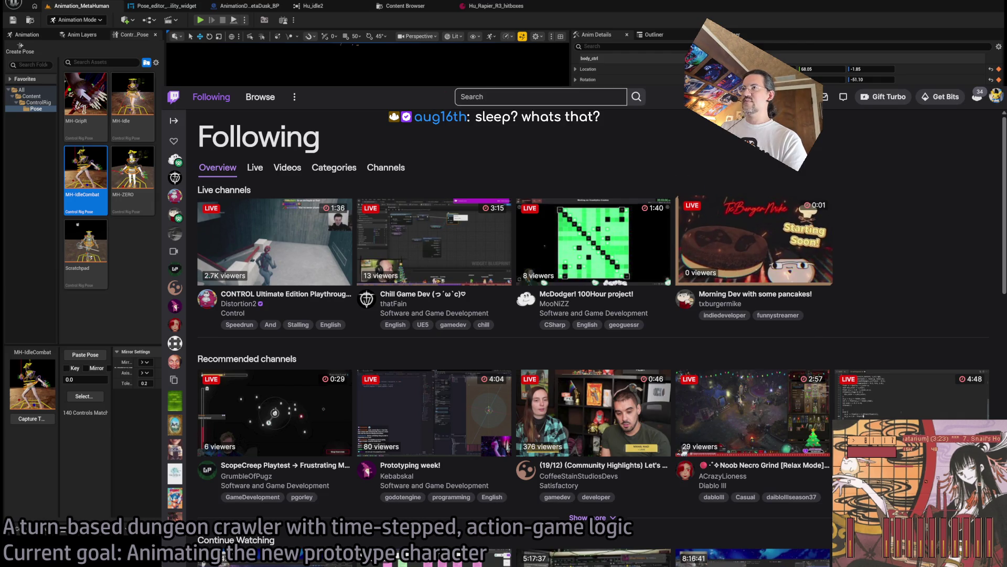
click(755, 255)
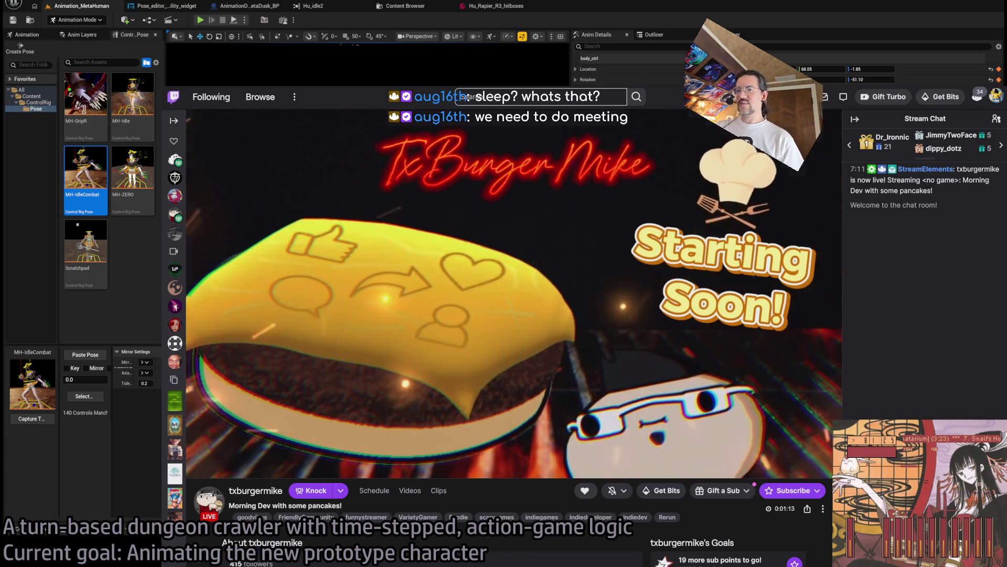
key(alt+Left)
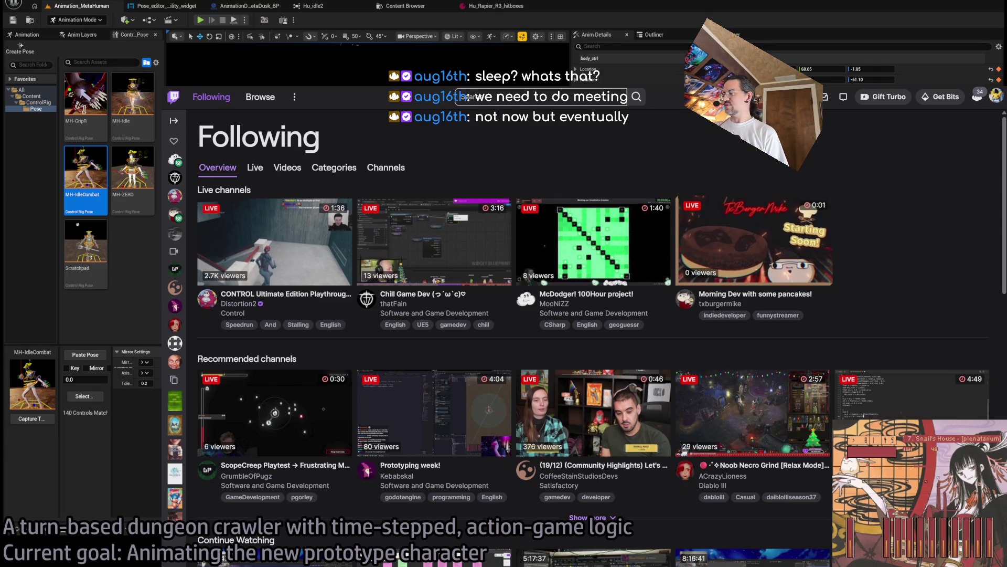
scroll(754, 241, down, 4)
scroll(593, 315, down, 3)
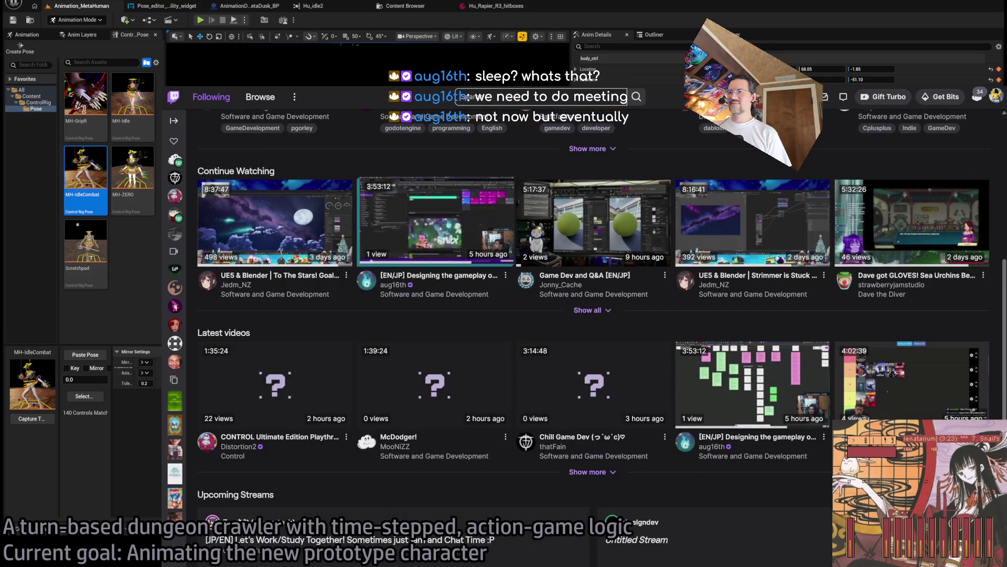
click(236, 284)
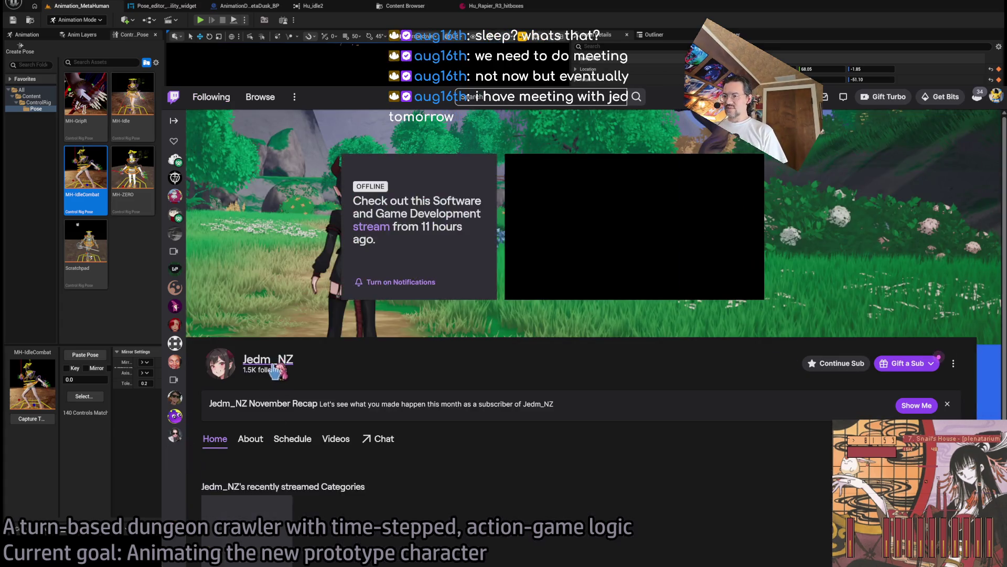
Open the followed developer's videos and play the recent UE5 & Blender New Sky Stuff broadcast.
scroll(294, 335, down, 3)
click(335, 291)
scroll(496, 272, down, 2)
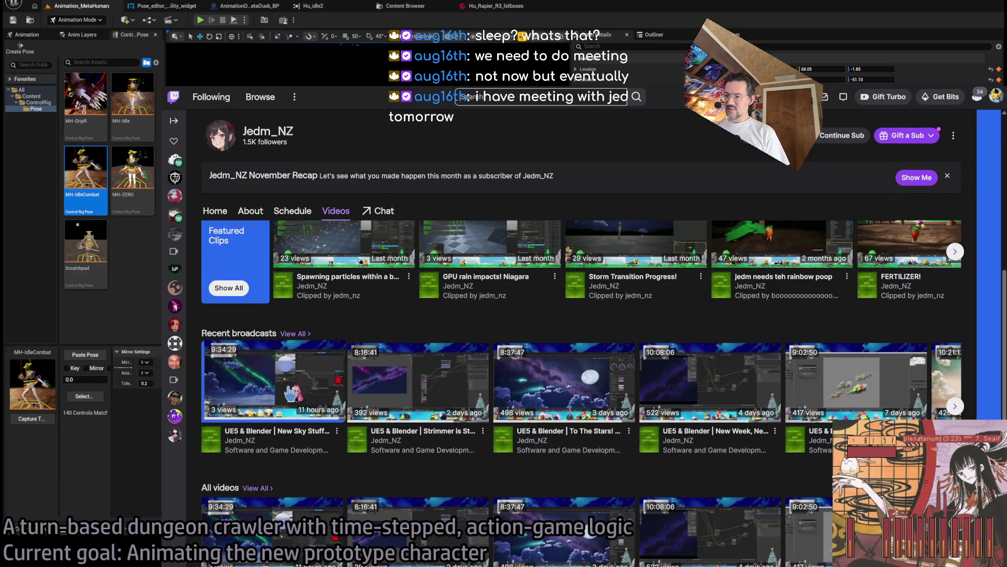
click(314, 383)
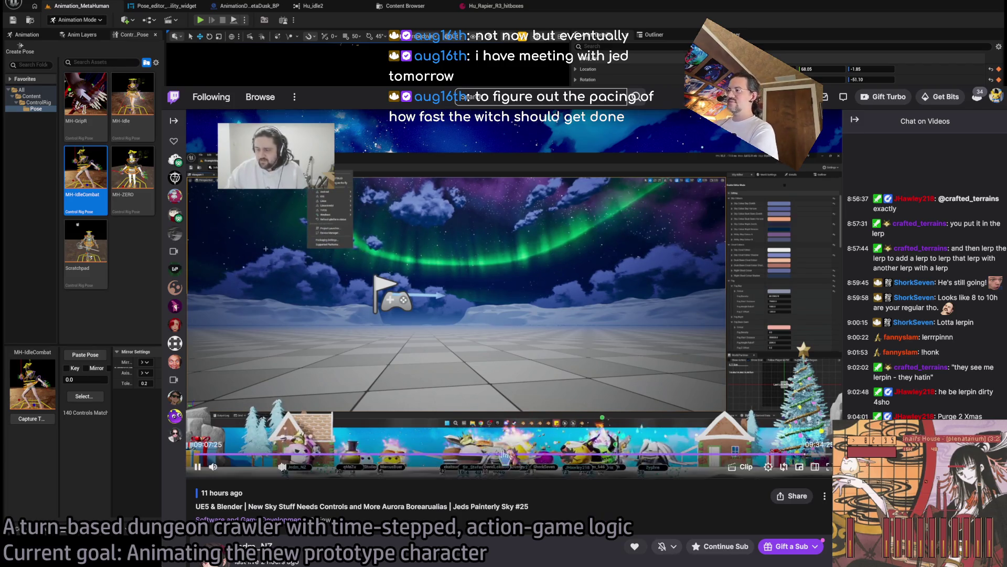
Leave the sky broadcast and go back twice, via the channel page, to the Following overview.
mouse_move(409, 404)
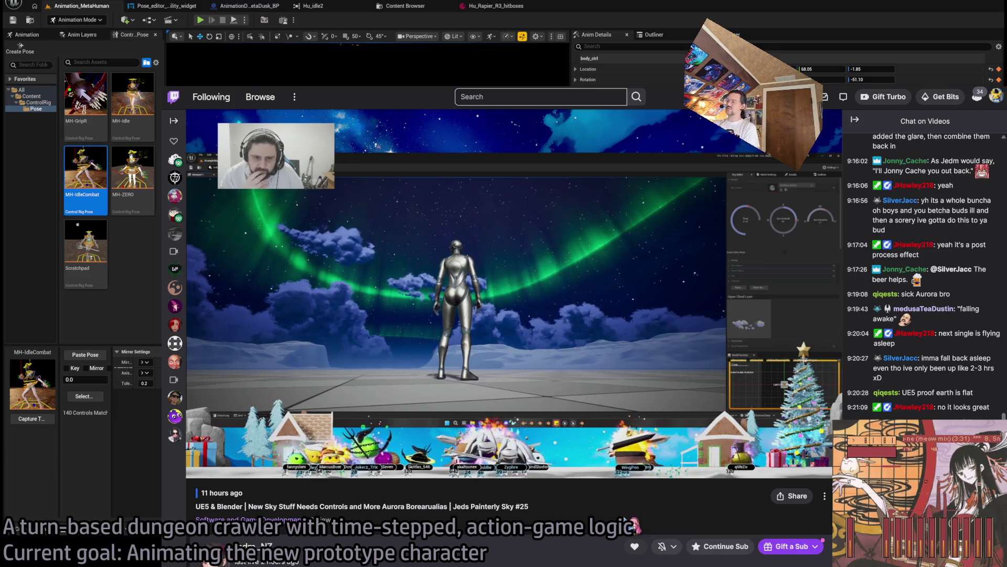
mouse_move(502, 220)
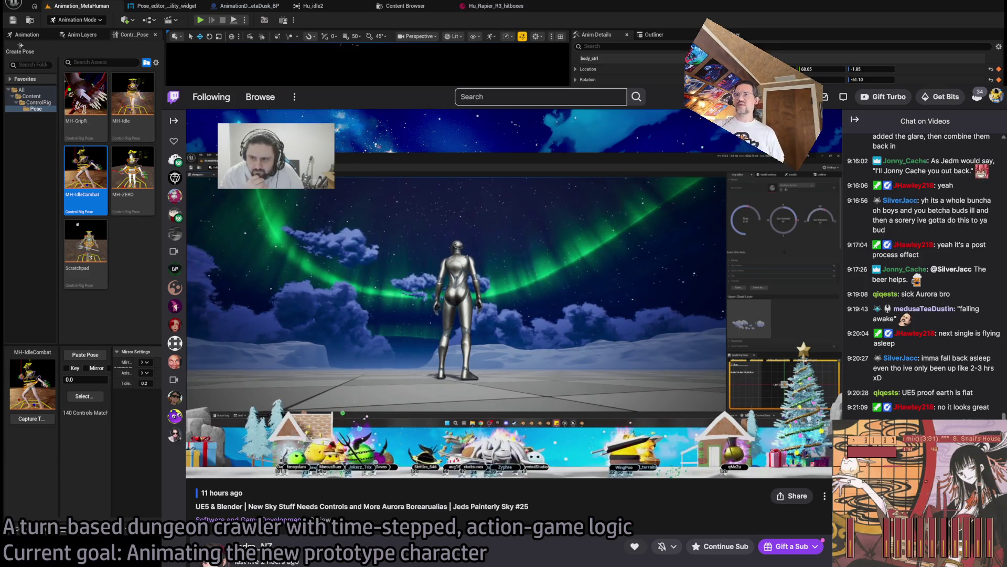
key(alt+Left)
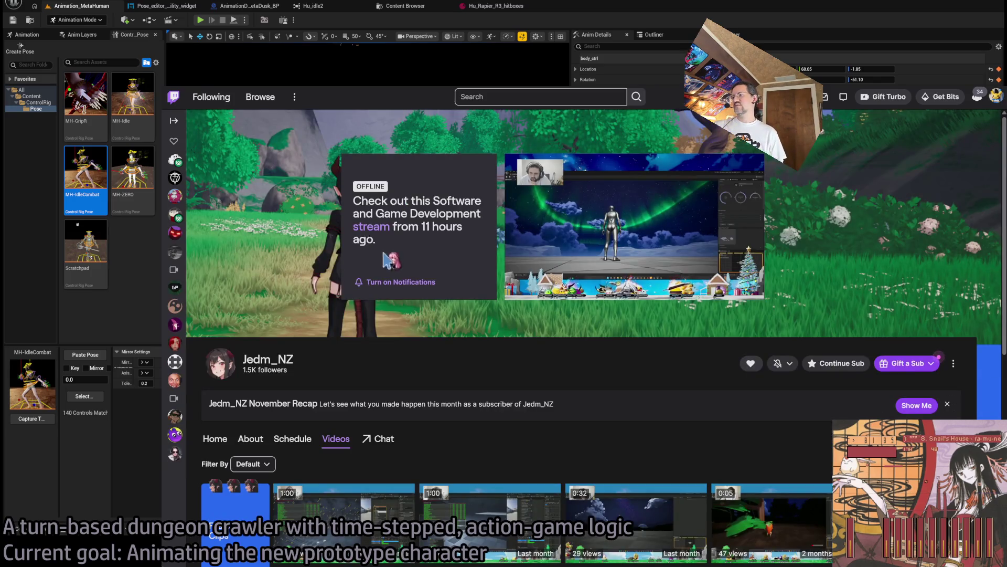
key(alt+Left)
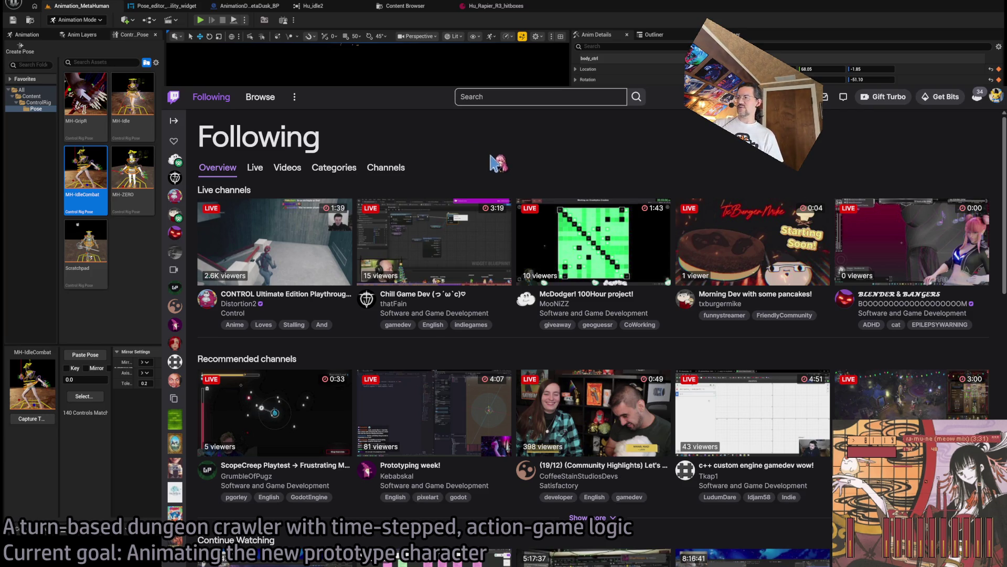
Open the Morning Dev with some pancakes stream and return to Following with it in the mini player.
click(730, 244)
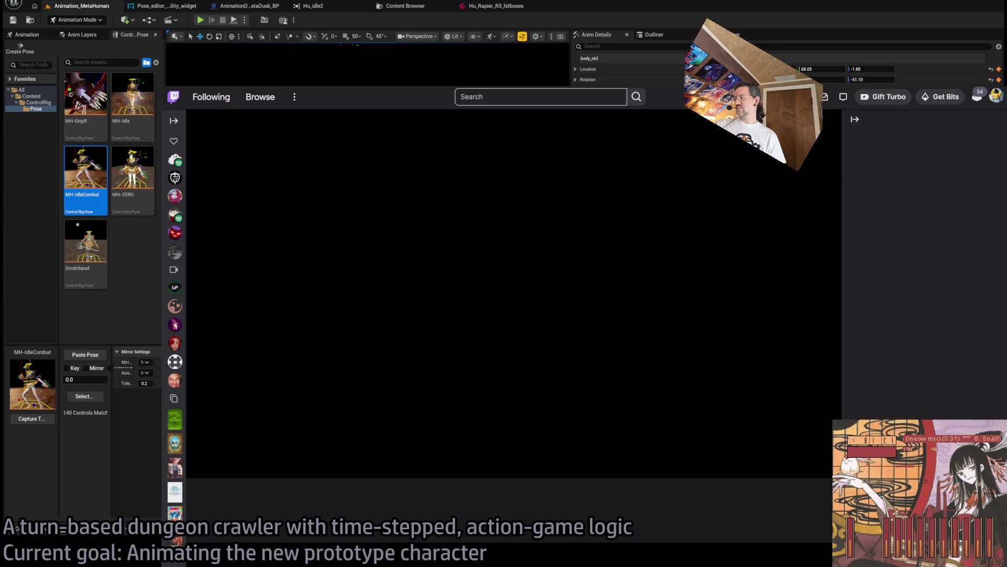
key(alt+Left)
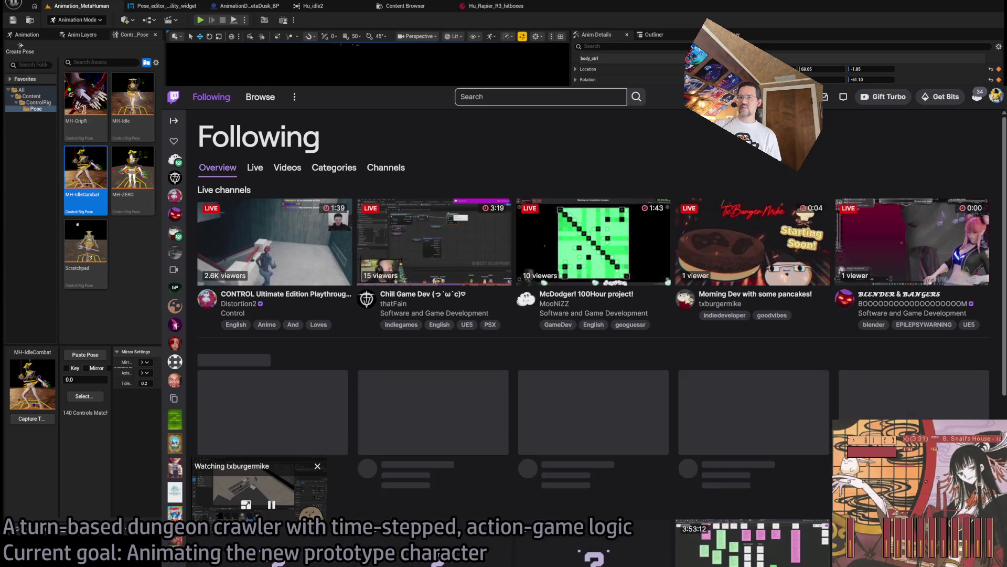